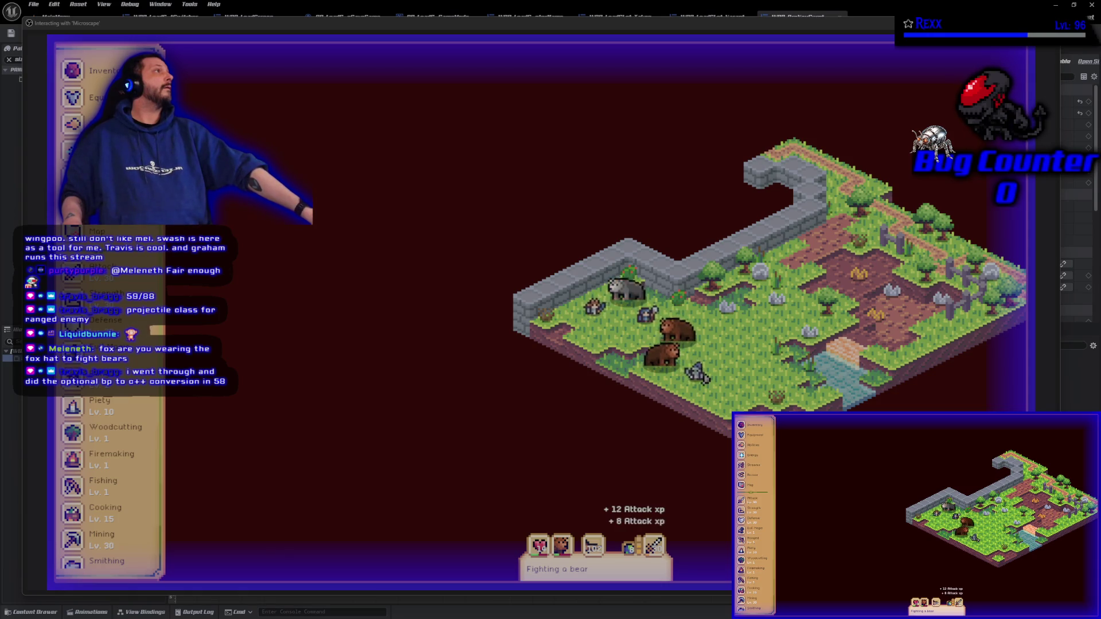
- Switch to the browser showing the Udemy lecture 'A note on logical AND and OR operators'
{"action": "key", "text": "alt+Tab"}
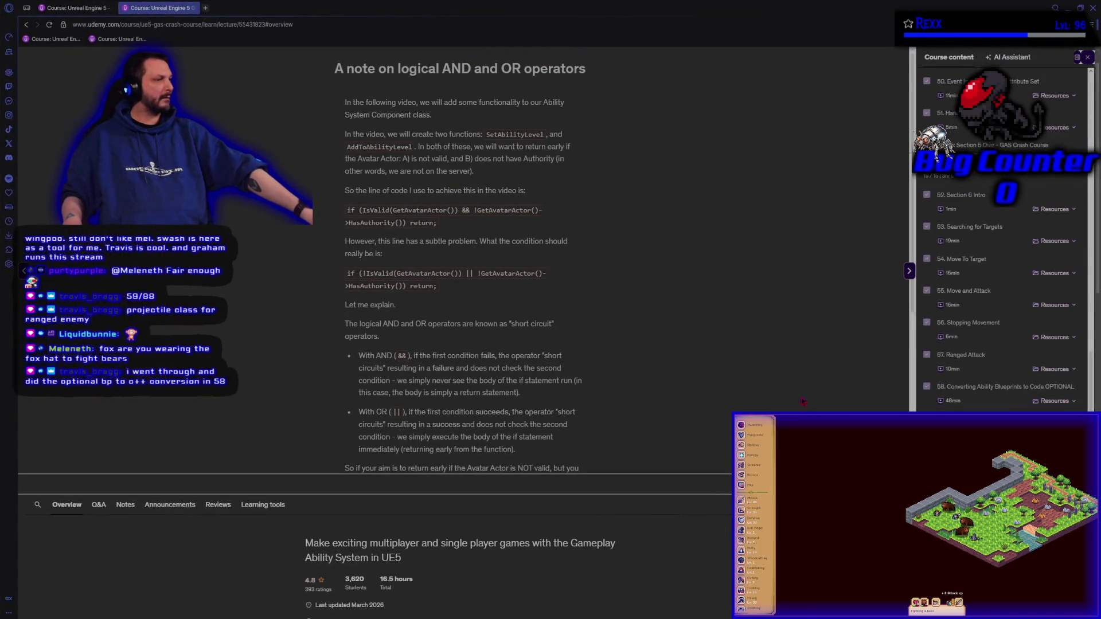
- Return to the Unreal Editor with the bear-fighting playtest running
{"action": "key", "text": "alt+Tab"}
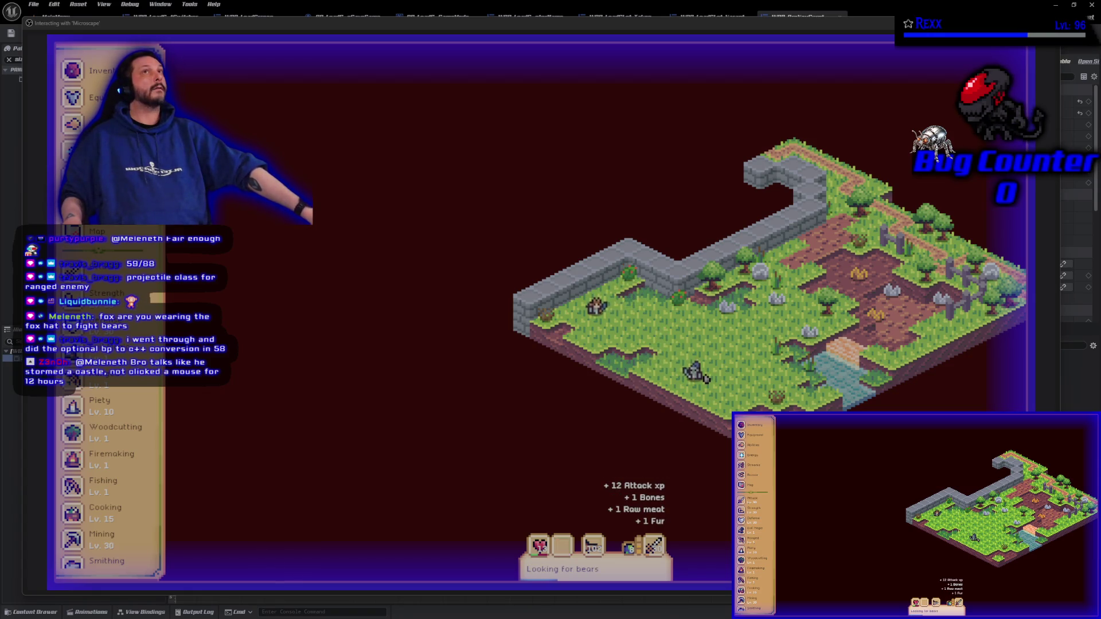
- Bring the browser back, playing the Section 6 'Enemy Combat' intro lecture
{"action": "key", "text": "alt+Tab"}
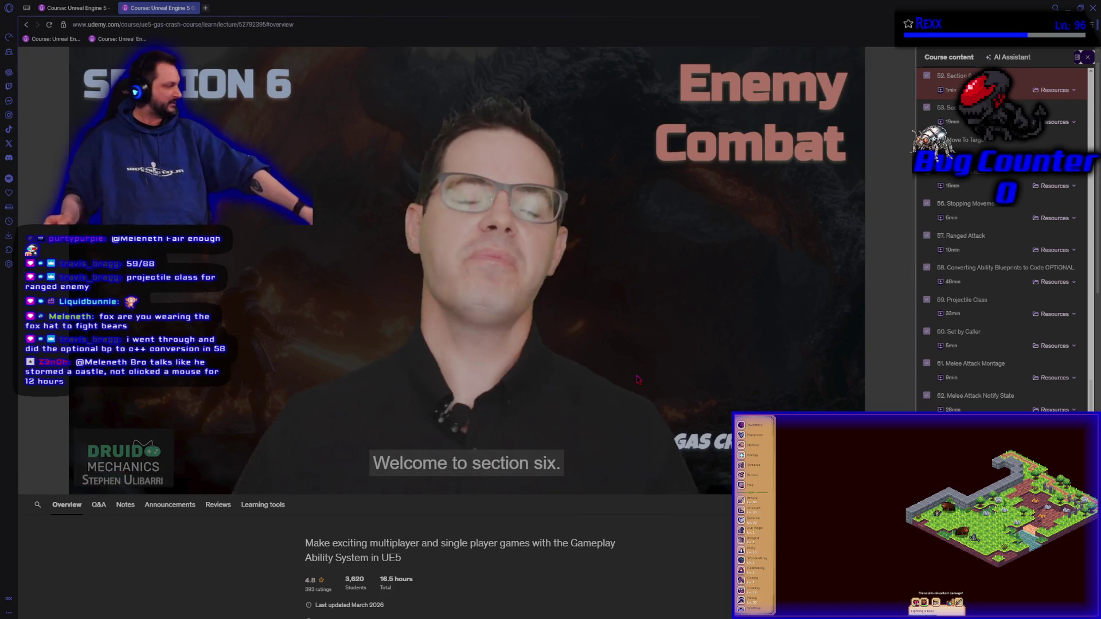
{"action": "mouse_move", "coordinate": [638, 380]}
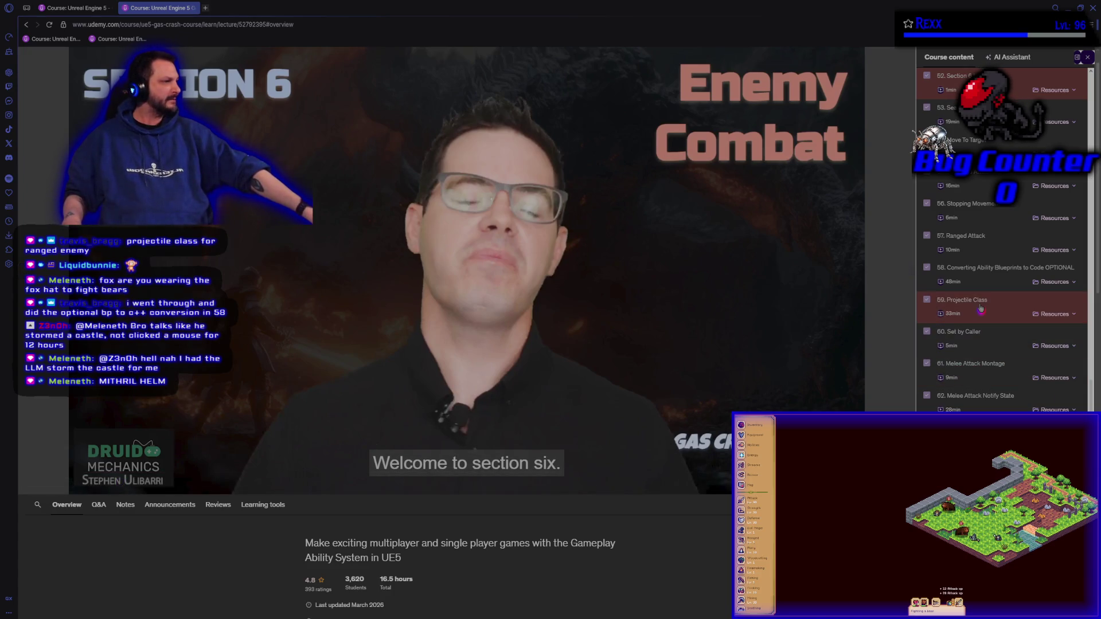
{"action": "scroll", "coordinate": [981, 308], "scroll_direction": "down", "scroll_amount": 15}
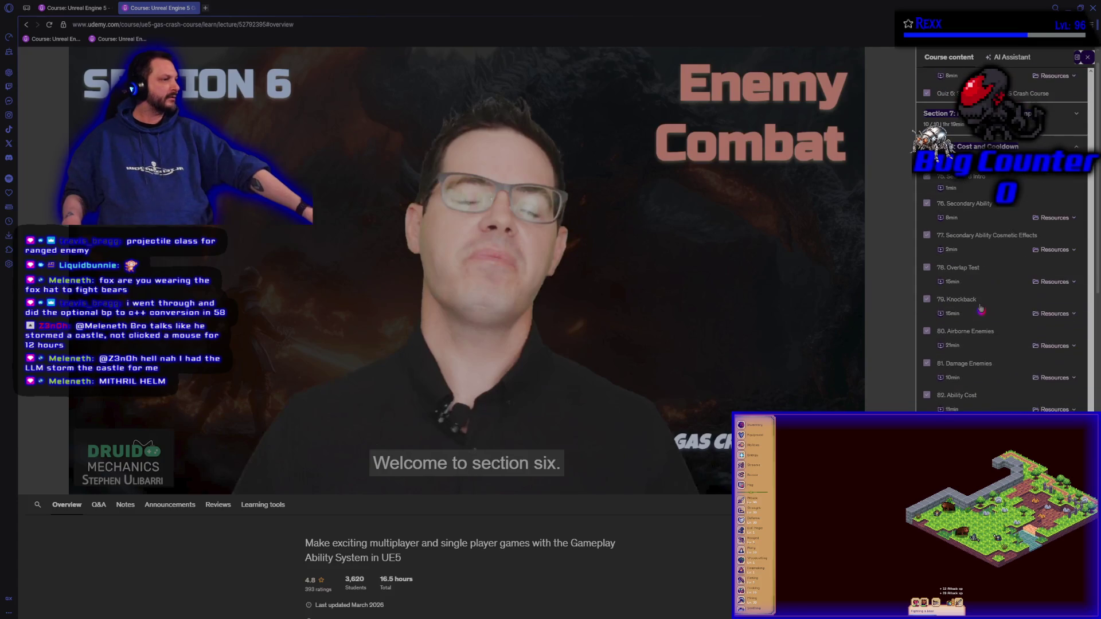
{"action": "scroll", "coordinate": [983, 321], "scroll_direction": "up", "scroll_amount": 10}
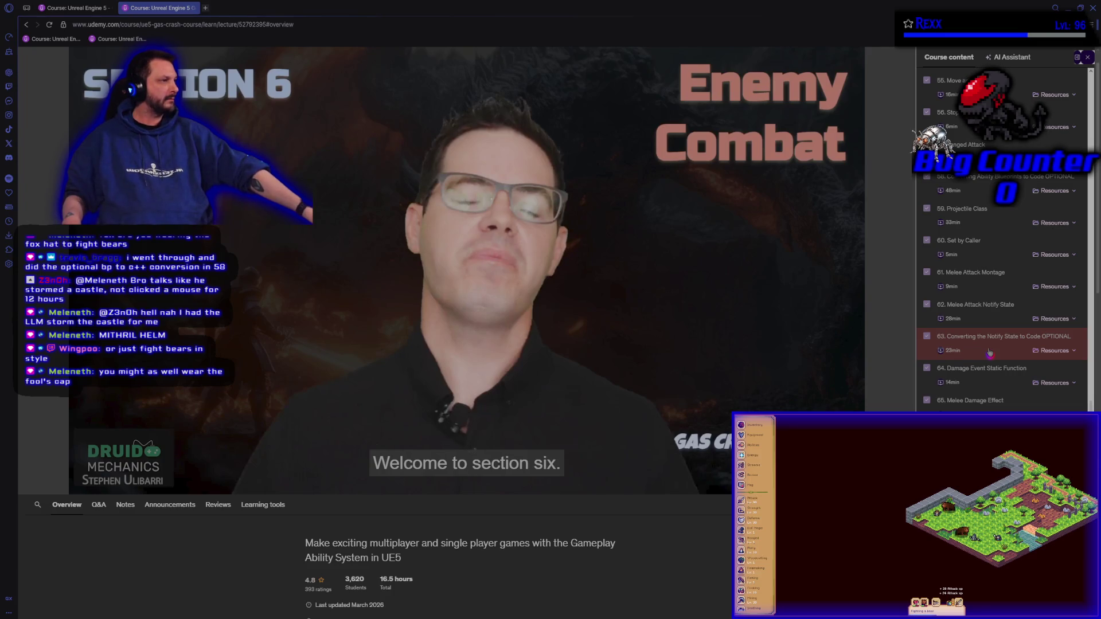
{"action": "scroll", "coordinate": [989, 352], "scroll_direction": "up", "scroll_amount": 2}
{"action": "scroll", "coordinate": [990, 352], "scroll_direction": "down", "scroll_amount": 2}
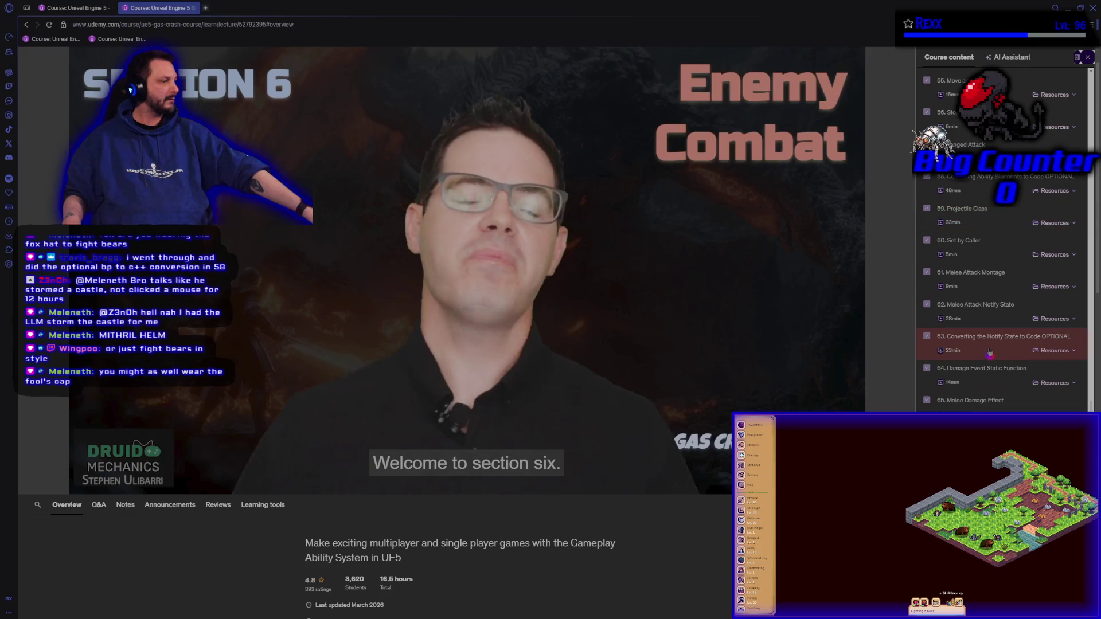
{"action": "scroll", "coordinate": [989, 351], "scroll_direction": "down", "scroll_amount": 10}
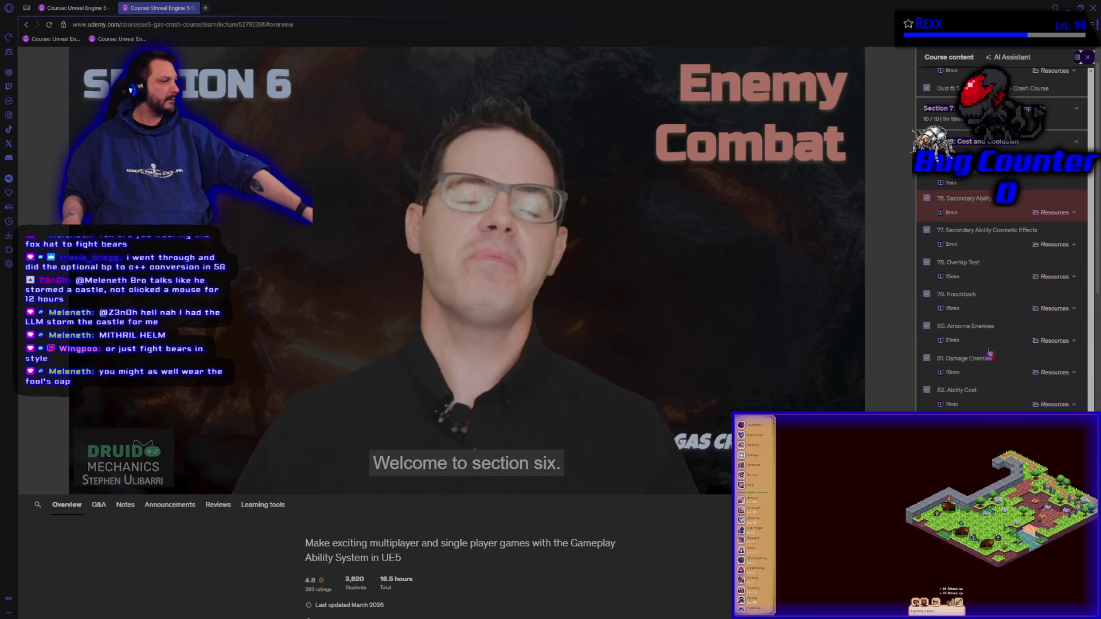
{"action": "scroll", "coordinate": [989, 352], "scroll_direction": "up", "scroll_amount": 10}
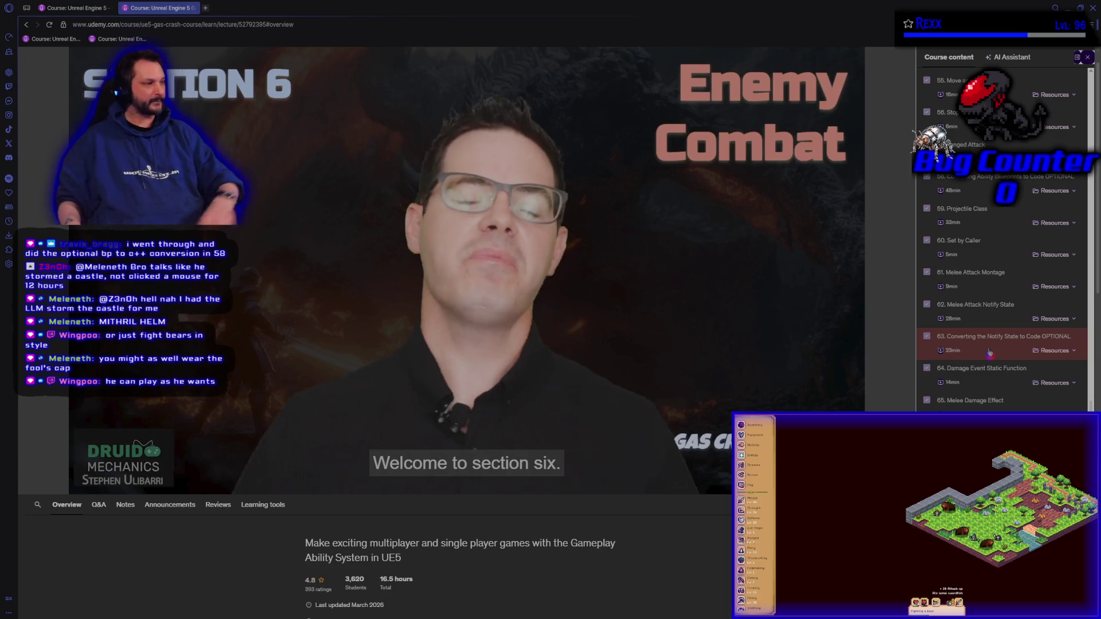
{"action": "scroll", "coordinate": [990, 352], "scroll_direction": "up", "scroll_amount": 3}
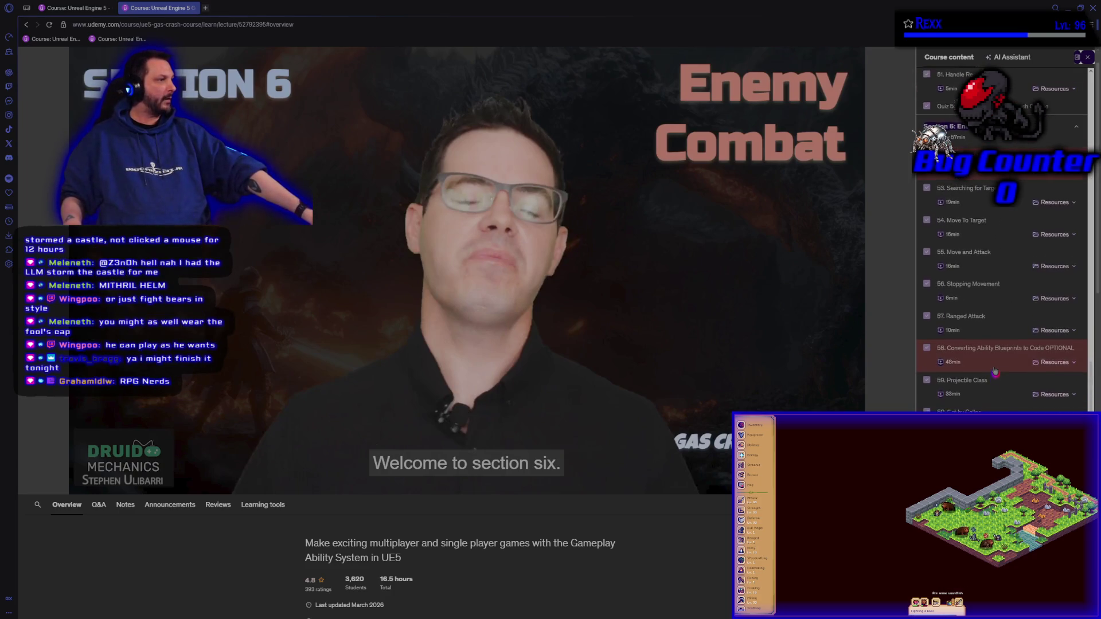
{"action": "scroll", "coordinate": [995, 372], "scroll_direction": "down", "scroll_amount": 3}
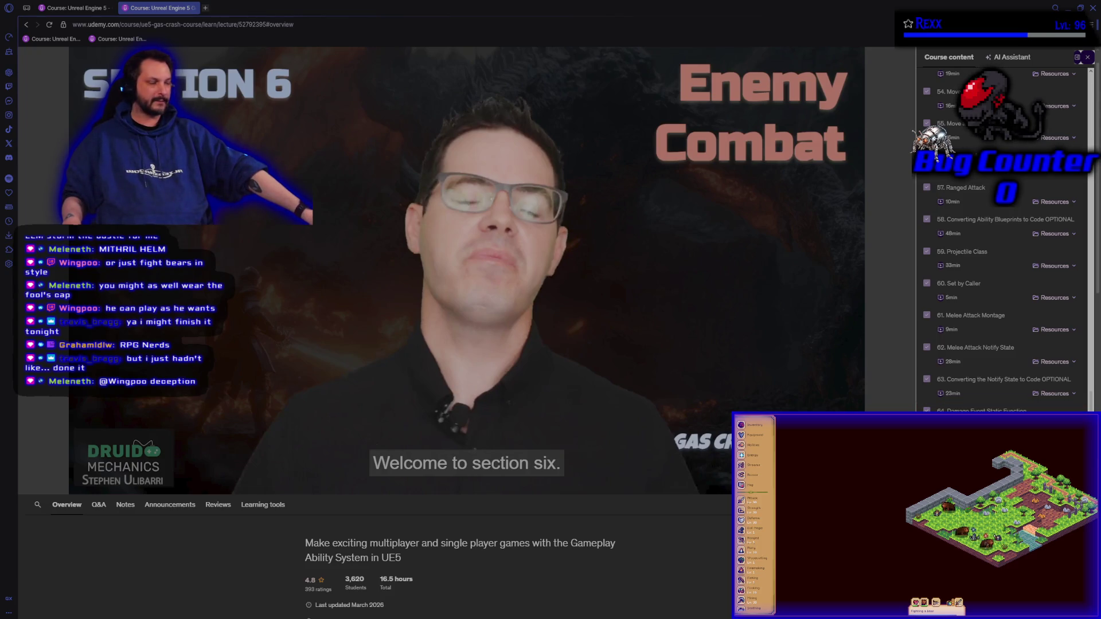
{"action": "scroll", "coordinate": [1003, 241], "scroll_direction": "down", "scroll_amount": 10}
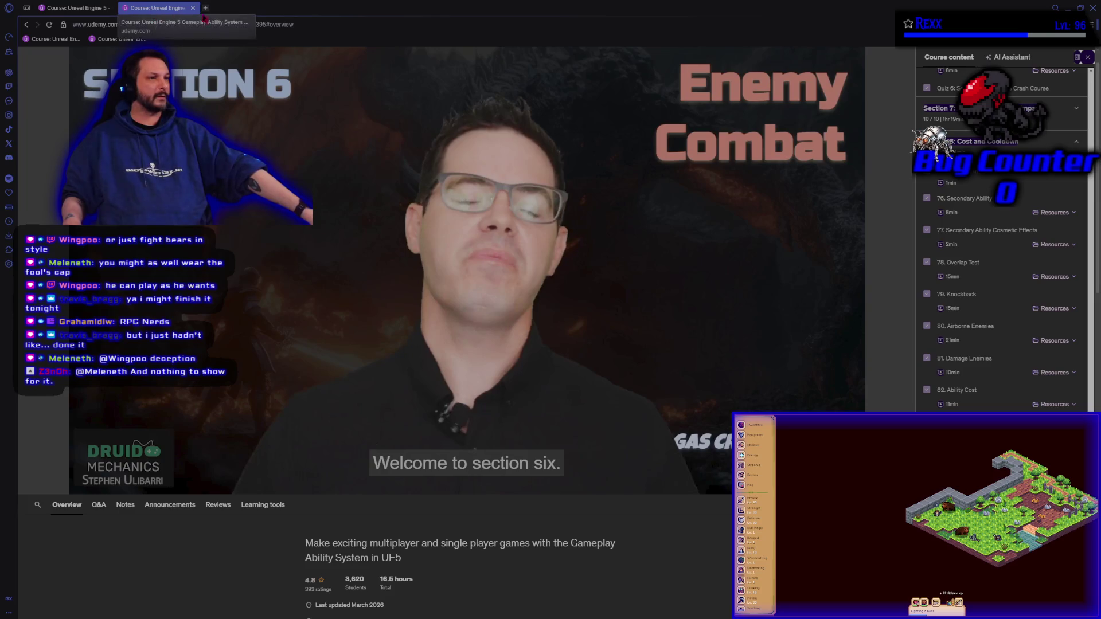
- Return to the running playtest and show the Activity & Loot panel beside the skill list
{"action": "key", "text": "alt+Tab"}
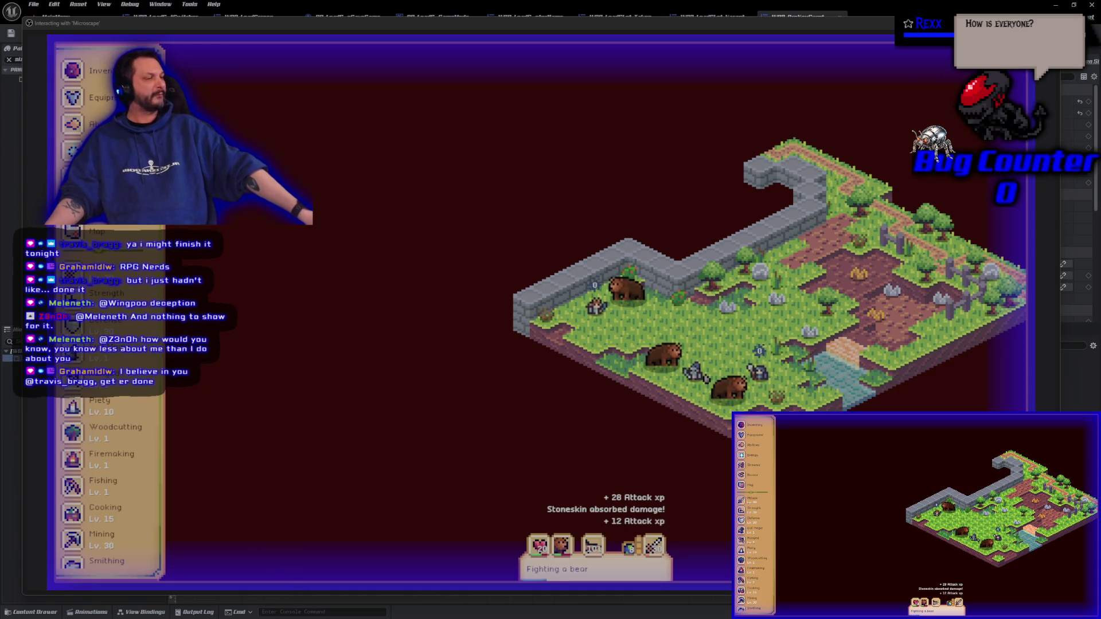
{"action": "key", "text": "Escape"}
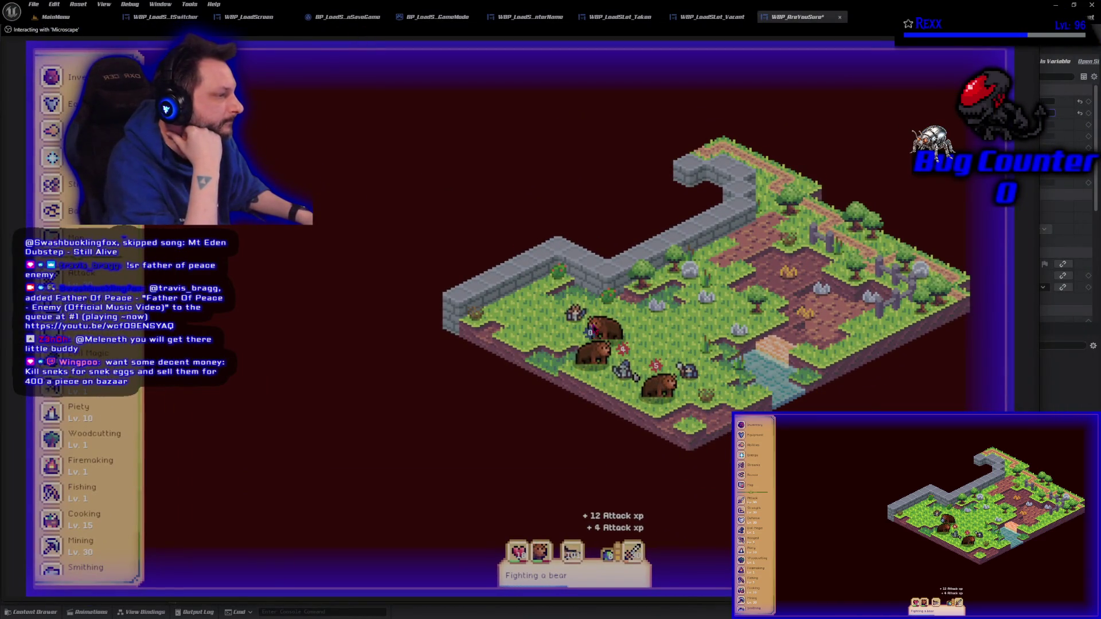
{"action": "left_click", "coordinate": [65, 92]}
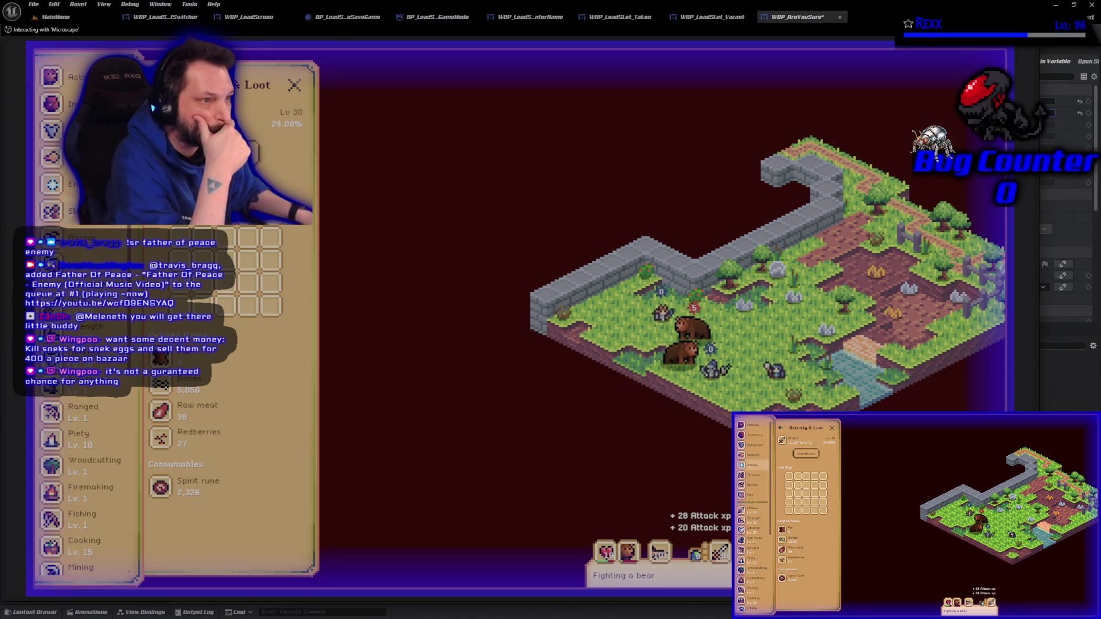
- Open the Attack Guidebook and view the Snake monster's info page
{"action": "left_click", "coordinate": [110, 311]}
{"action": "left_click", "coordinate": [256, 426]}
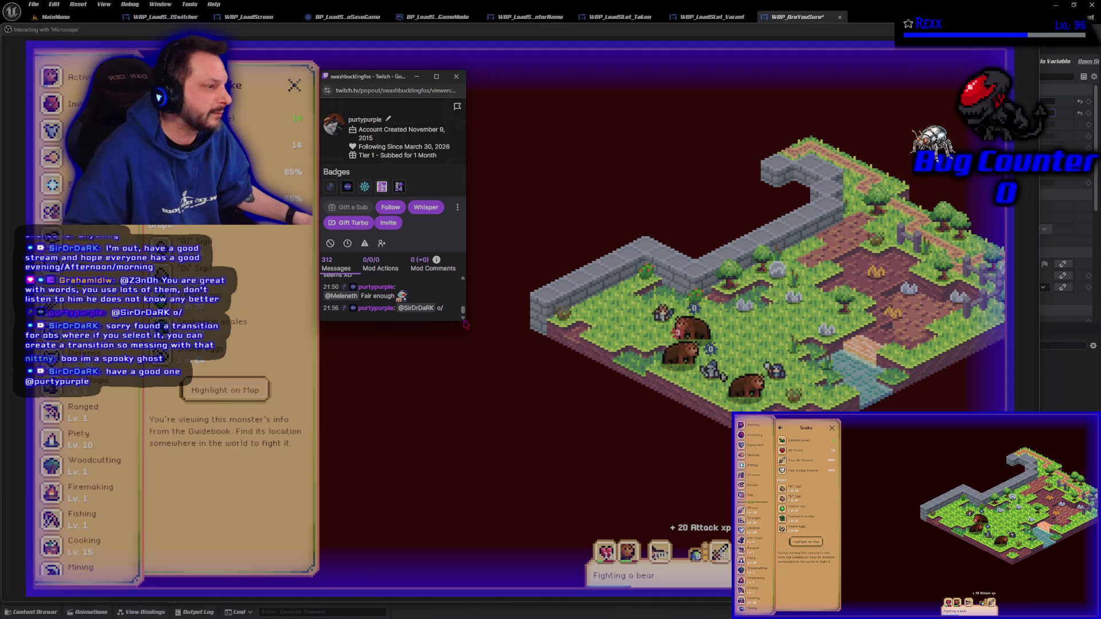
- Enlarge the Twitch viewer card to read the chat history, then close it
{"action": "left_click_drag", "start_coordinate": [465, 321], "coordinate": [811, 514]}
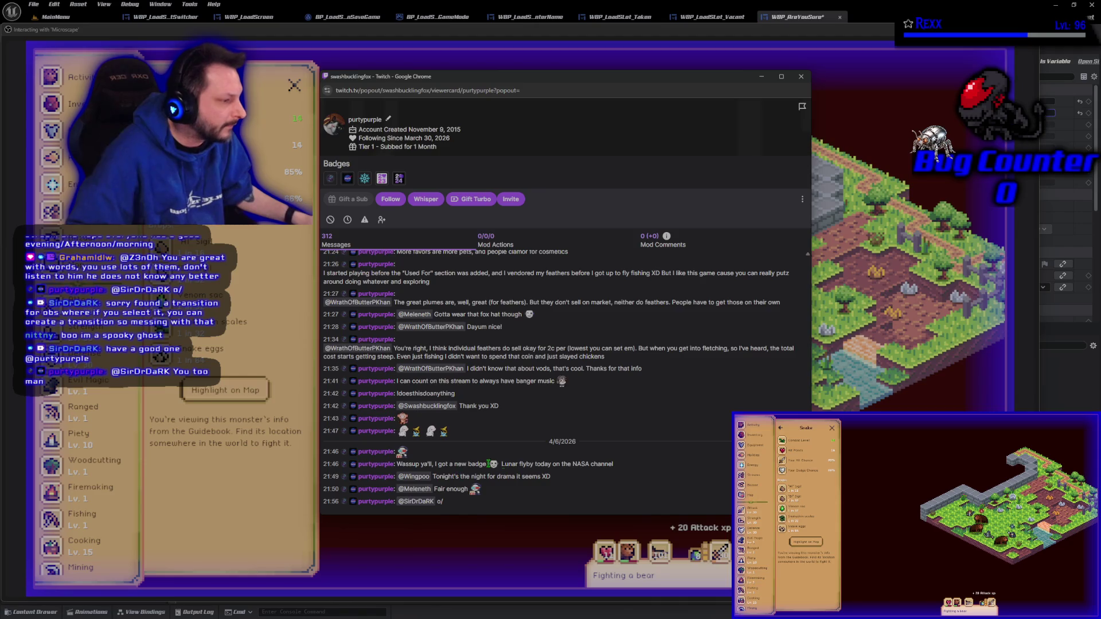
{"action": "left_click_drag", "start_coordinate": [614, 465], "coordinate": [395, 465]}
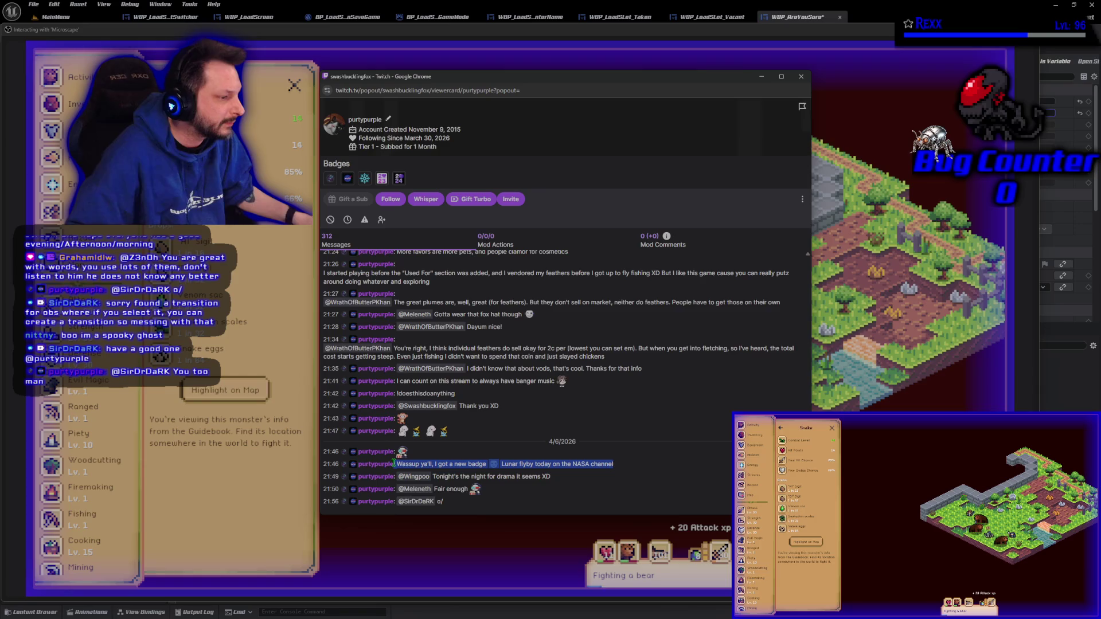
{"action": "left_click", "coordinate": [626, 471]}
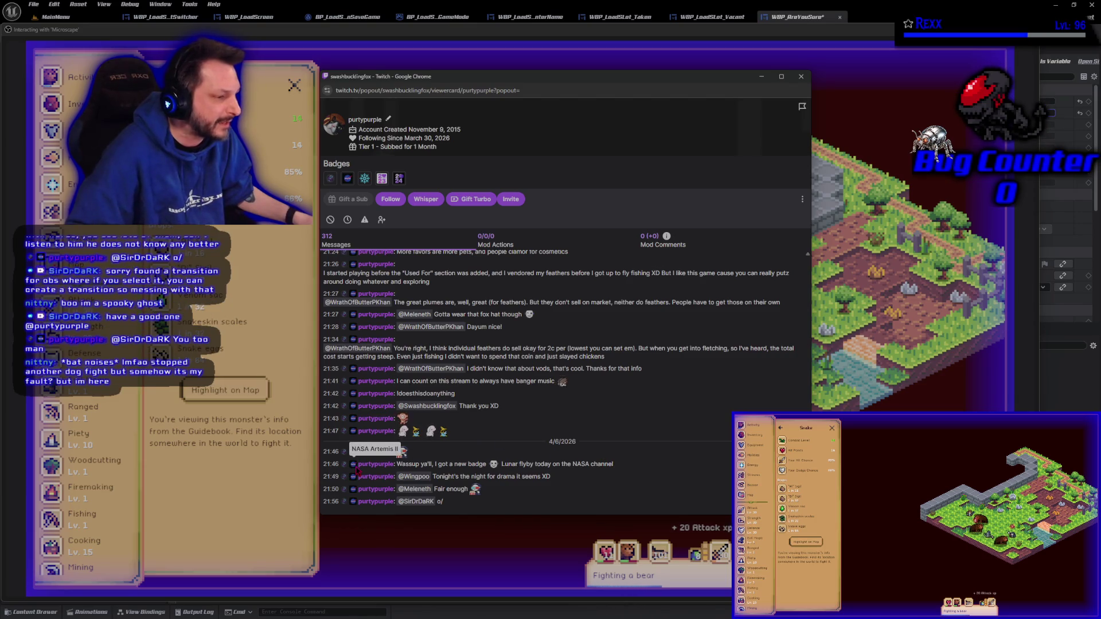
{"action": "left_click", "coordinate": [796, 77]}
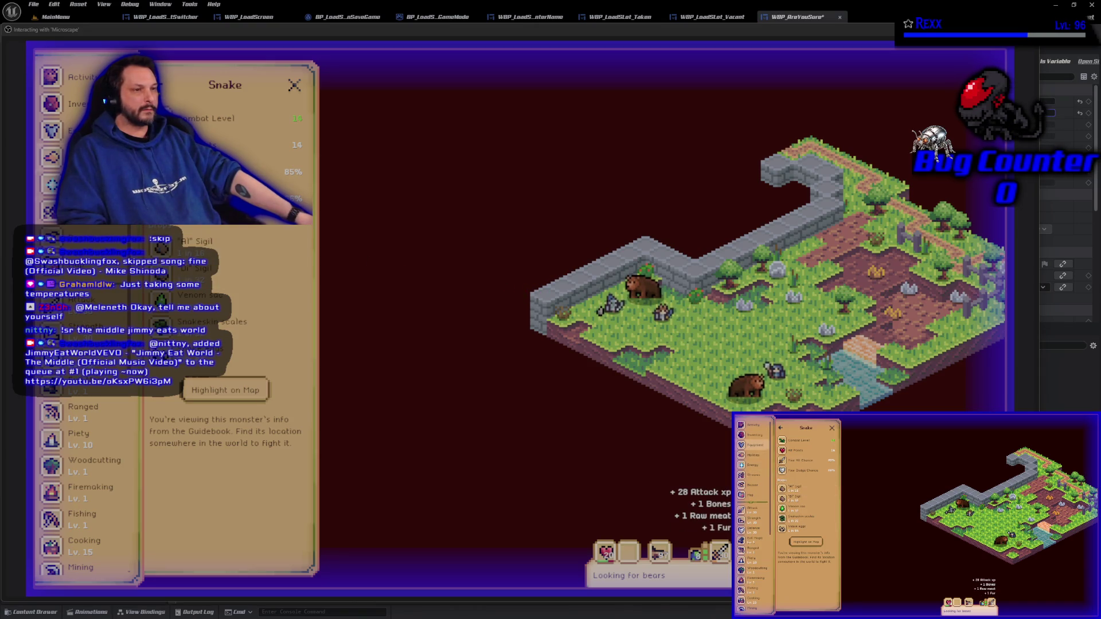
- Go back from the Snake page to the Attack Guidebook monster list
{"action": "left_click", "coordinate": [81, 299]}
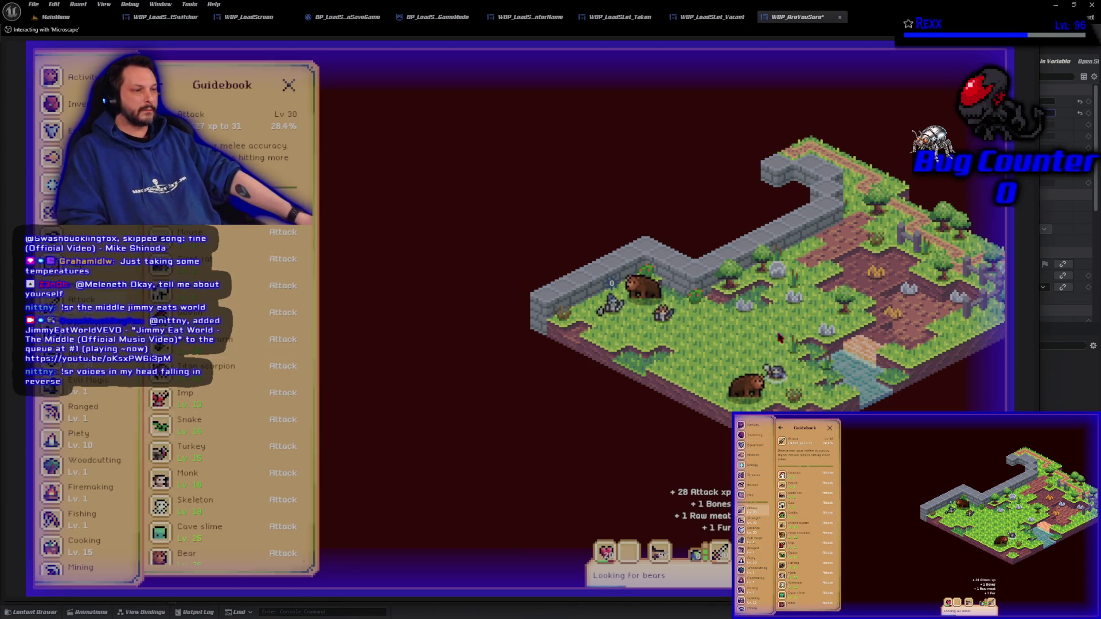
- Stop the playtest and give the size box width 100 and height 60
{"action": "key", "text": "Escape"}
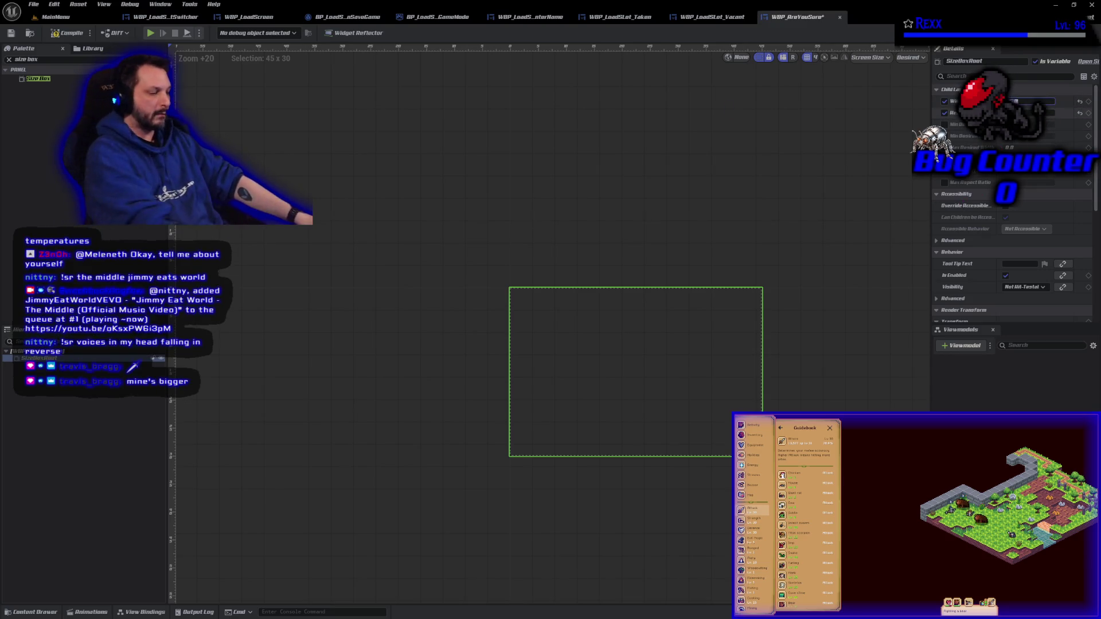
{"action": "key", "text": "Tab"}
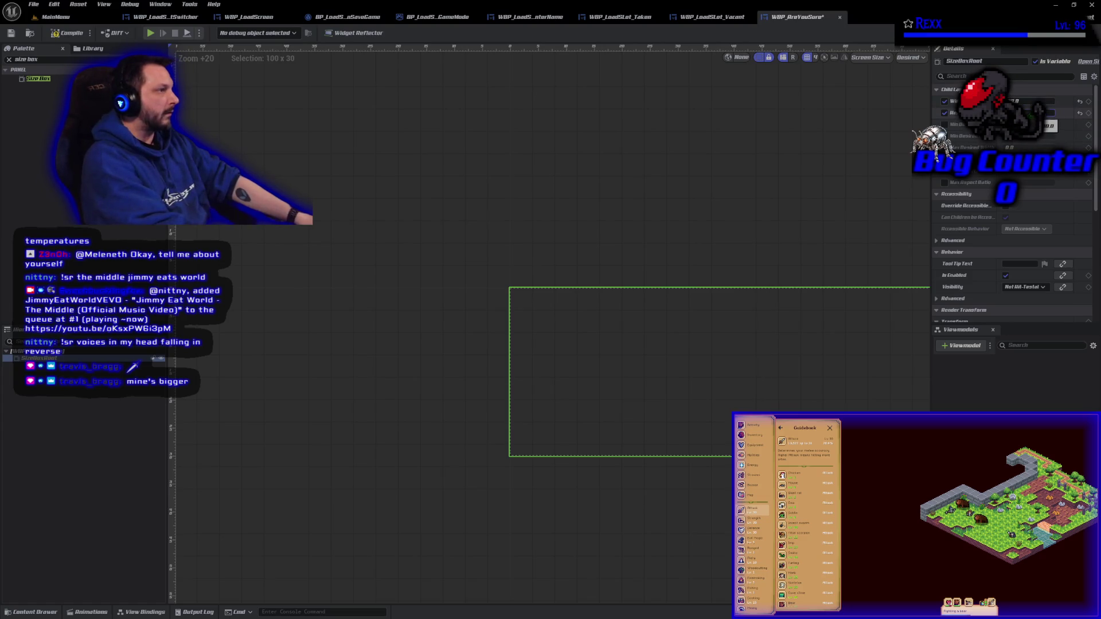
{"action": "type", "text": "60"}
{"action": "key", "text": "Return"}
{"action": "scroll", "coordinate": [508, 221], "scroll_direction": "down", "scroll_amount": 3}
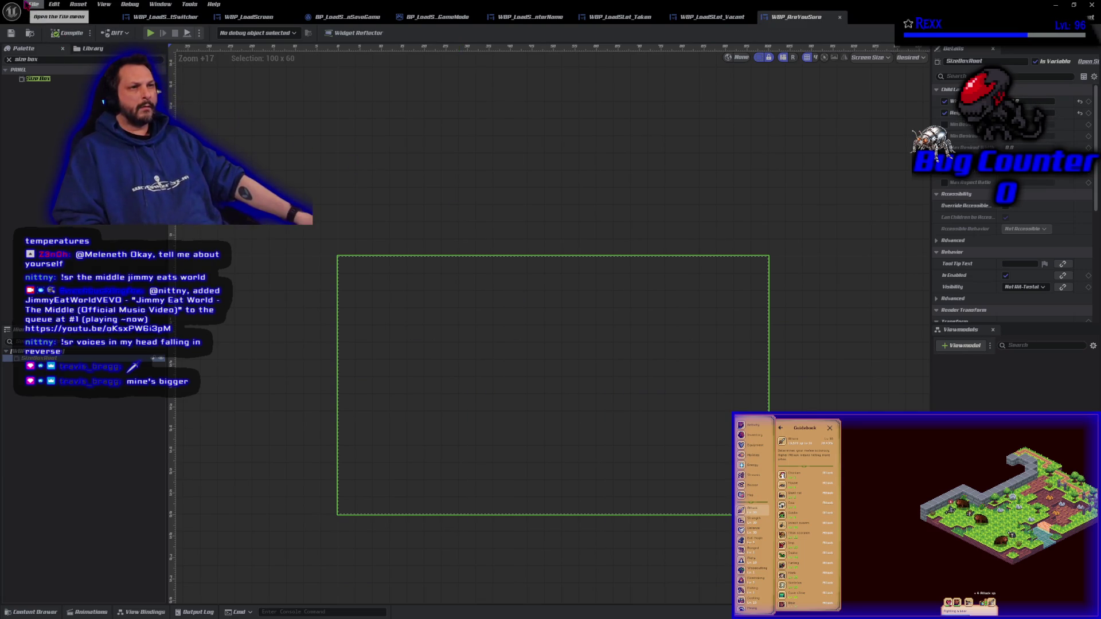
- Search the Palette for 'overlay' and drop an Overlay onto SizeBoxRoot
{"action": "left_click", "coordinate": [33, 5]}
{"action": "left_click", "coordinate": [56, 60]}
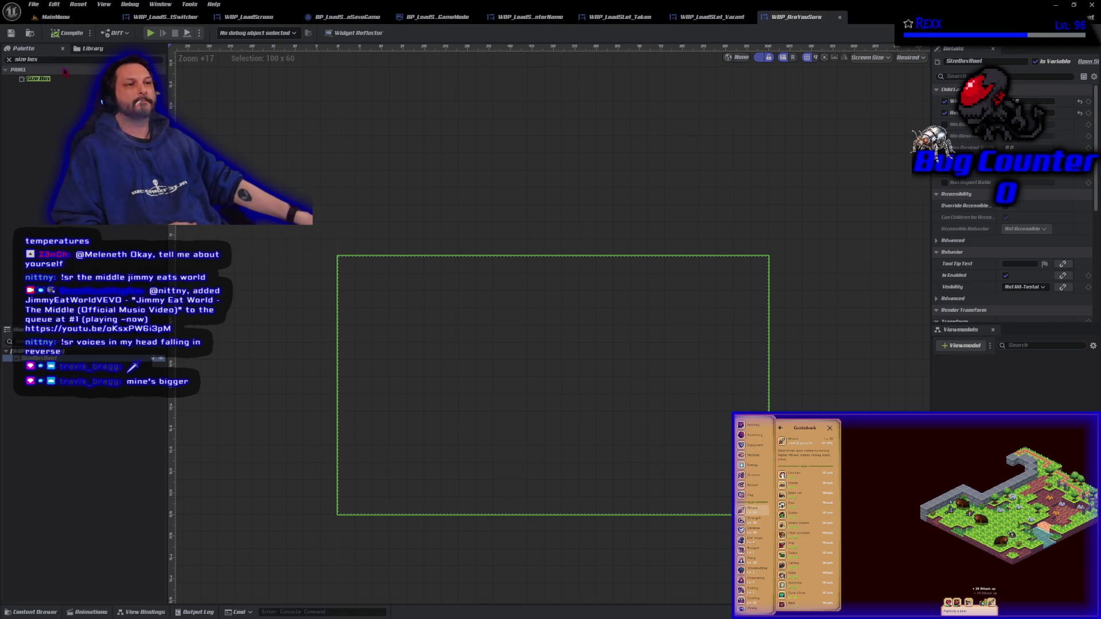
{"action": "left_click", "coordinate": [34, 59]}
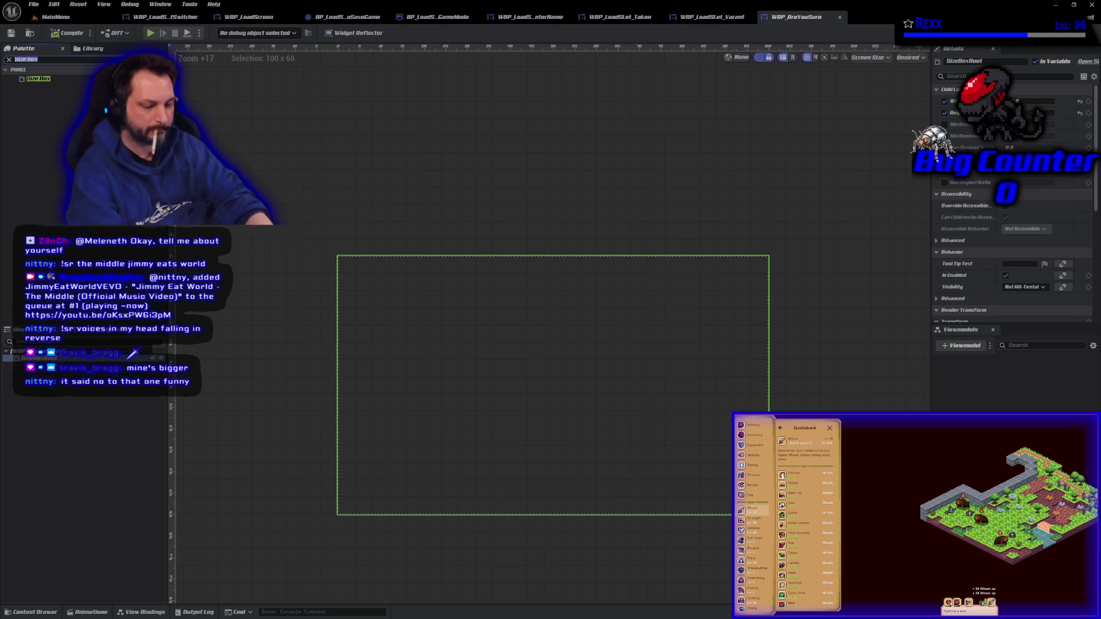
{"action": "type", "text": "overlay"}
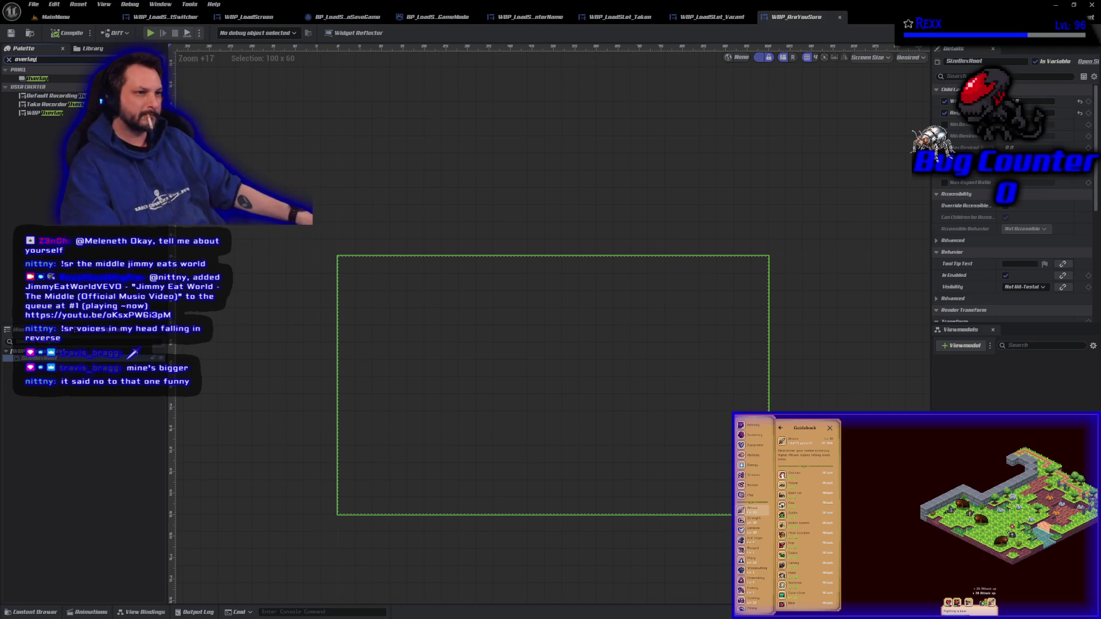
{"action": "mouse_move", "coordinate": [37, 78]}
{"action": "left_mouse_down"}
{"action": "mouse_move", "coordinate": [9, 361]}
{"action": "mouse_move", "coordinate": [23, 358]}
{"action": "left_mouse_up"}
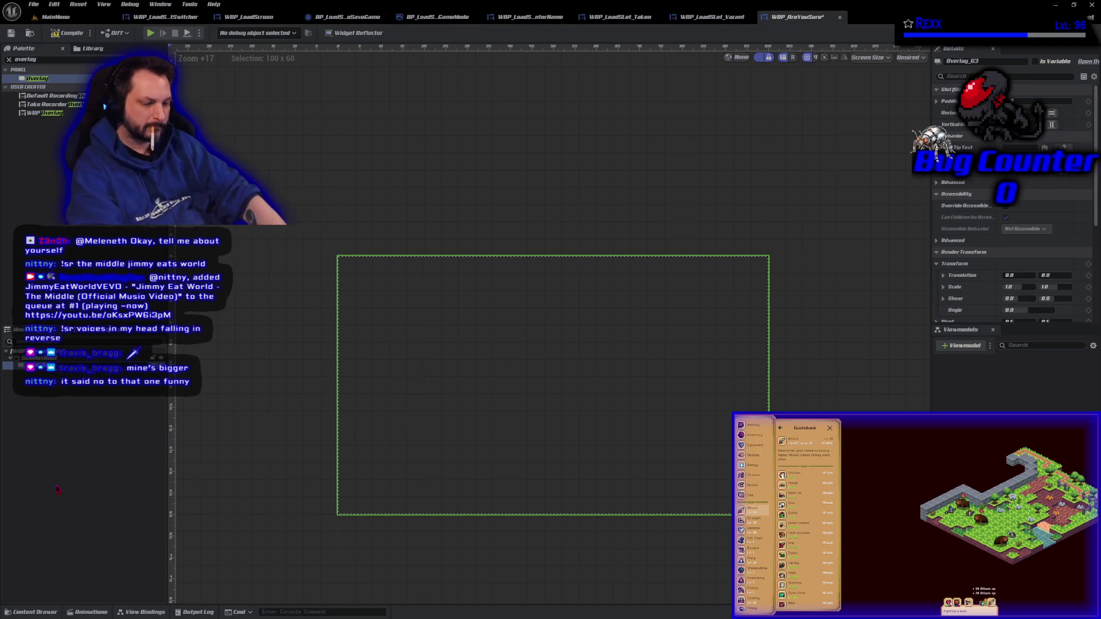
- Rename Overlay_63 to OverlayRoot, then deselect it
{"action": "type", "text": "OverlayRoot"}
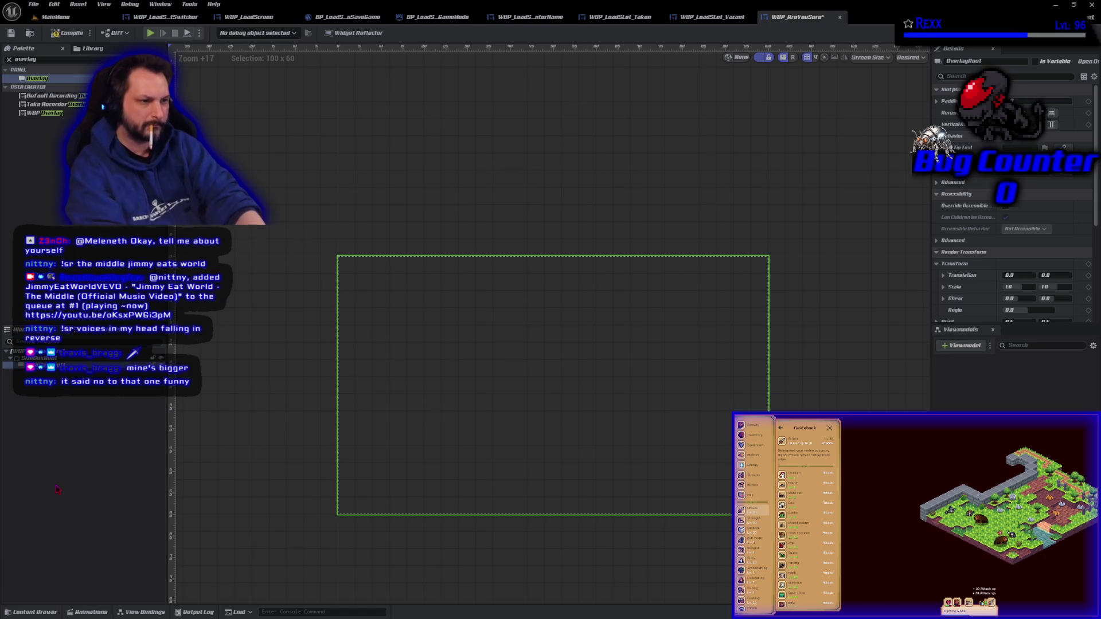
{"action": "key", "text": "Return"}
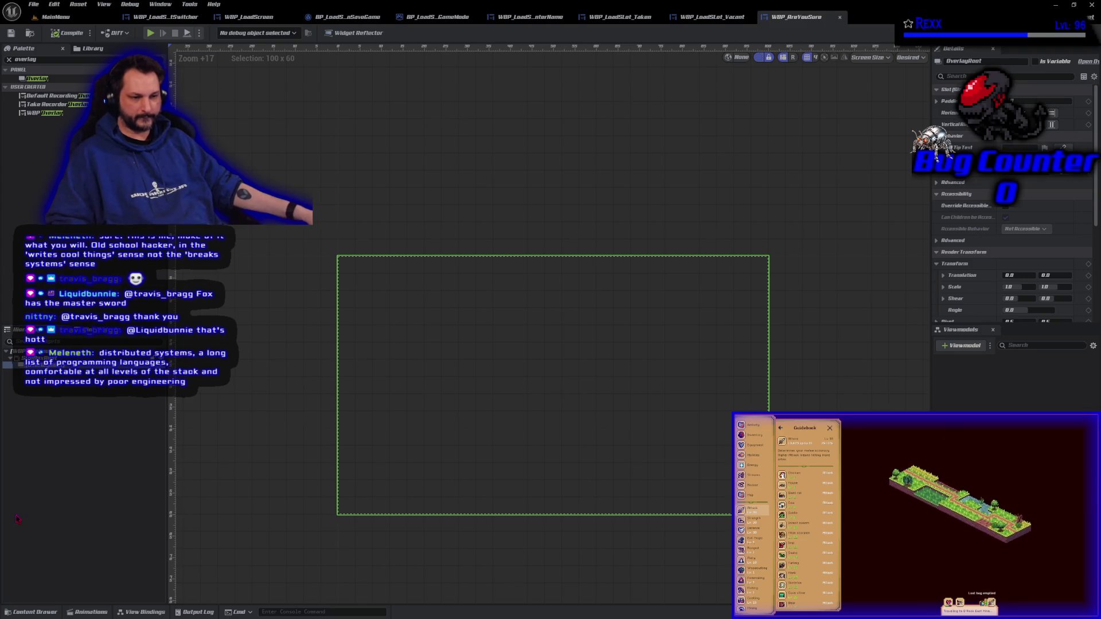
{"action": "left_click", "coordinate": [43, 509]}
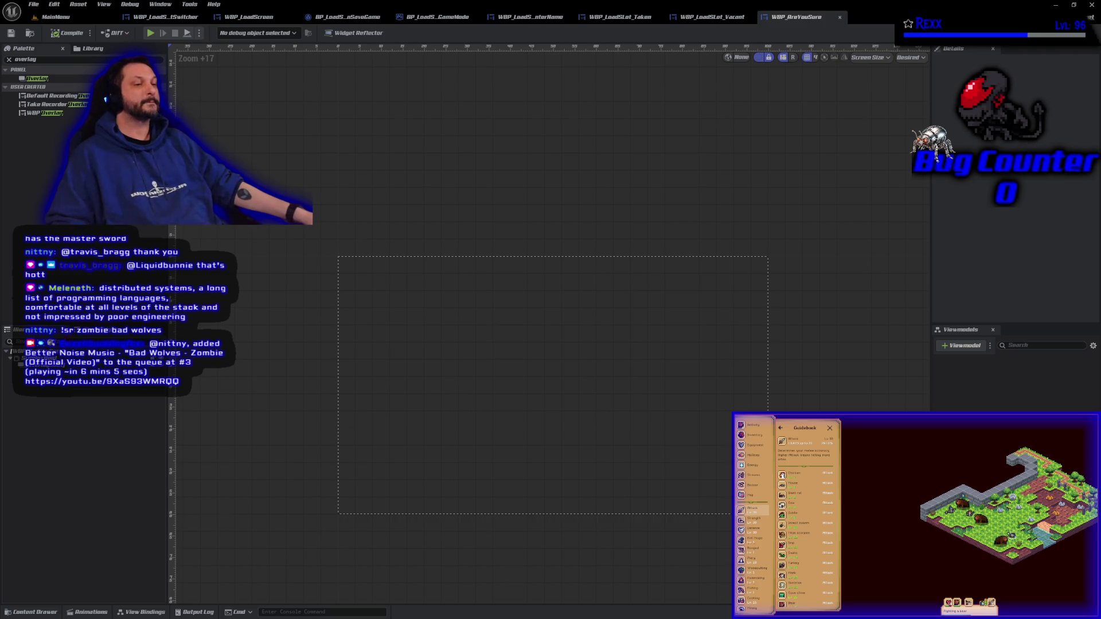
- Search the Palette for 'image', drop an Image into OverlayRoot, and select it
{"action": "left_click", "coordinate": [34, 365]}
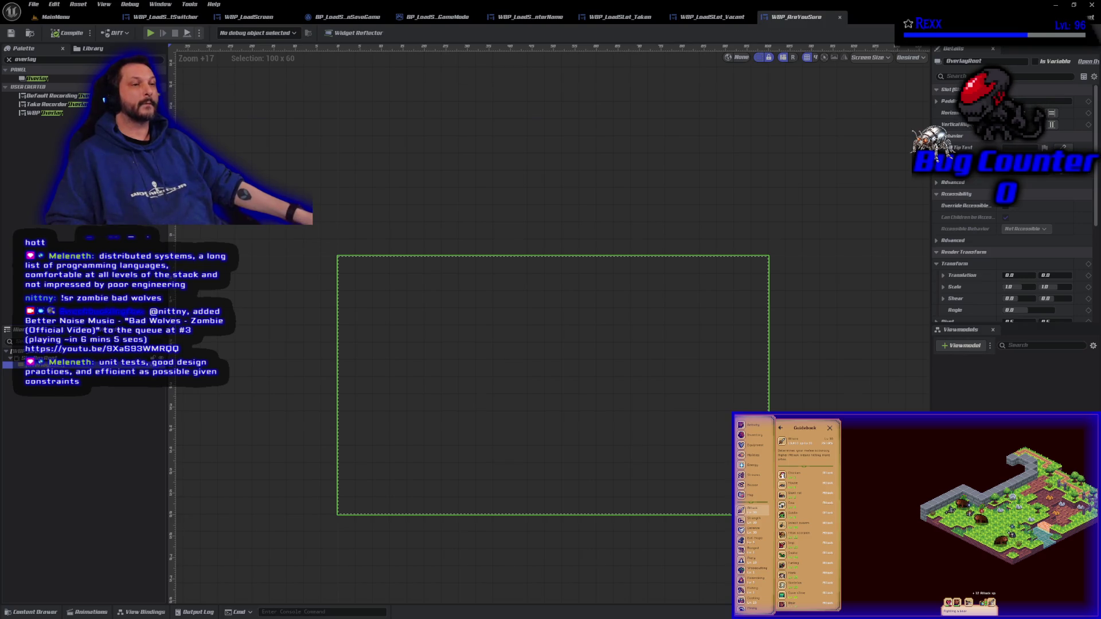
{"action": "left_click", "coordinate": [25, 59]}
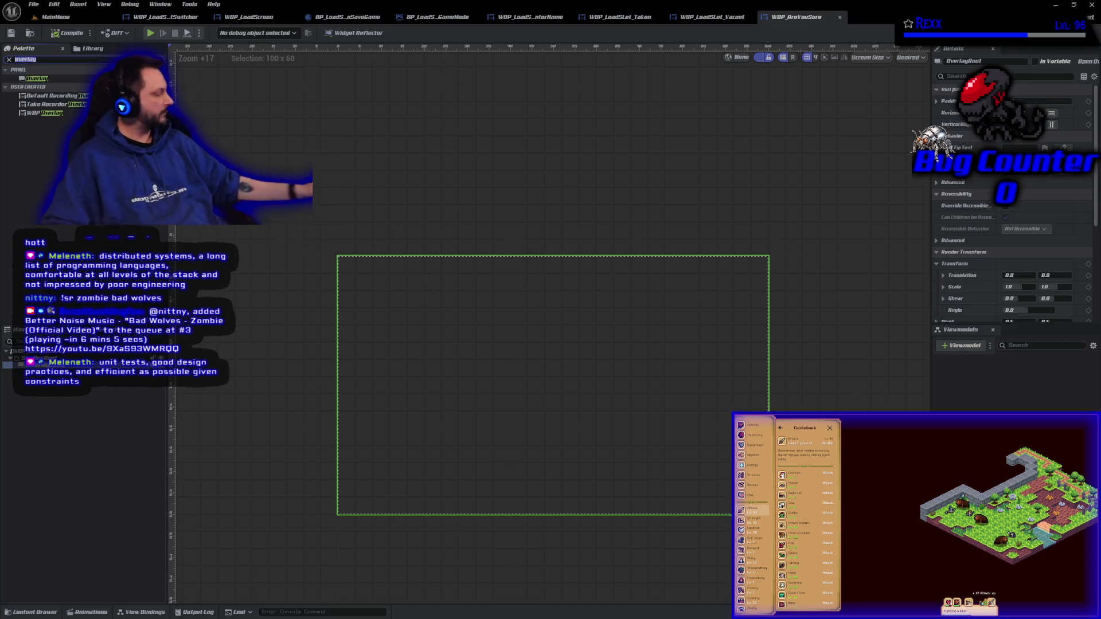
{"action": "type", "text": "ima"}
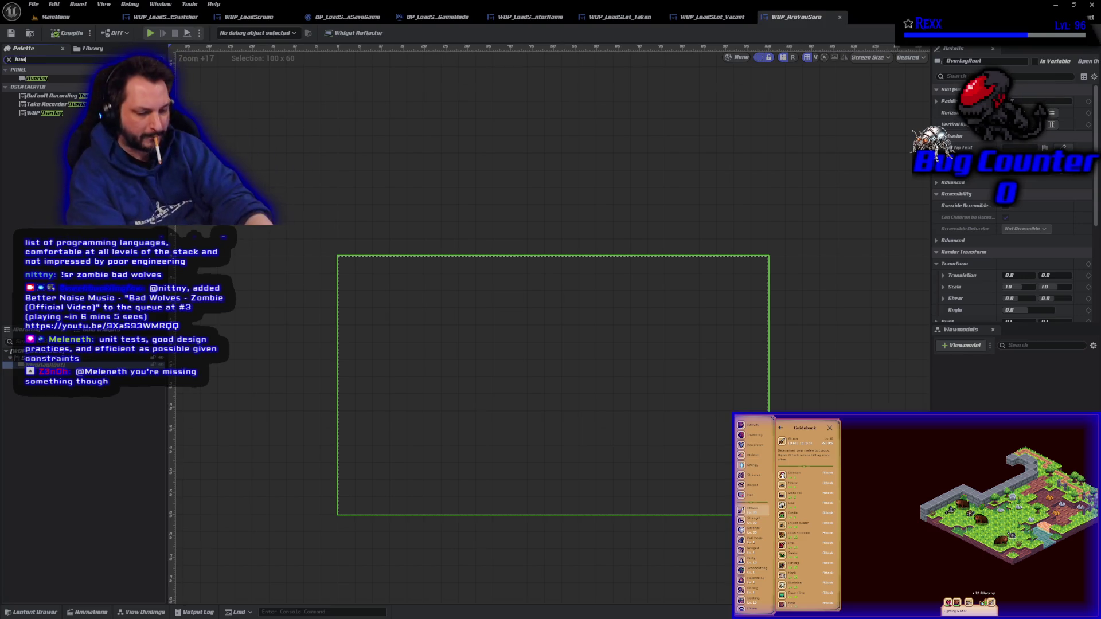
{"action": "type", "text": "ge"}
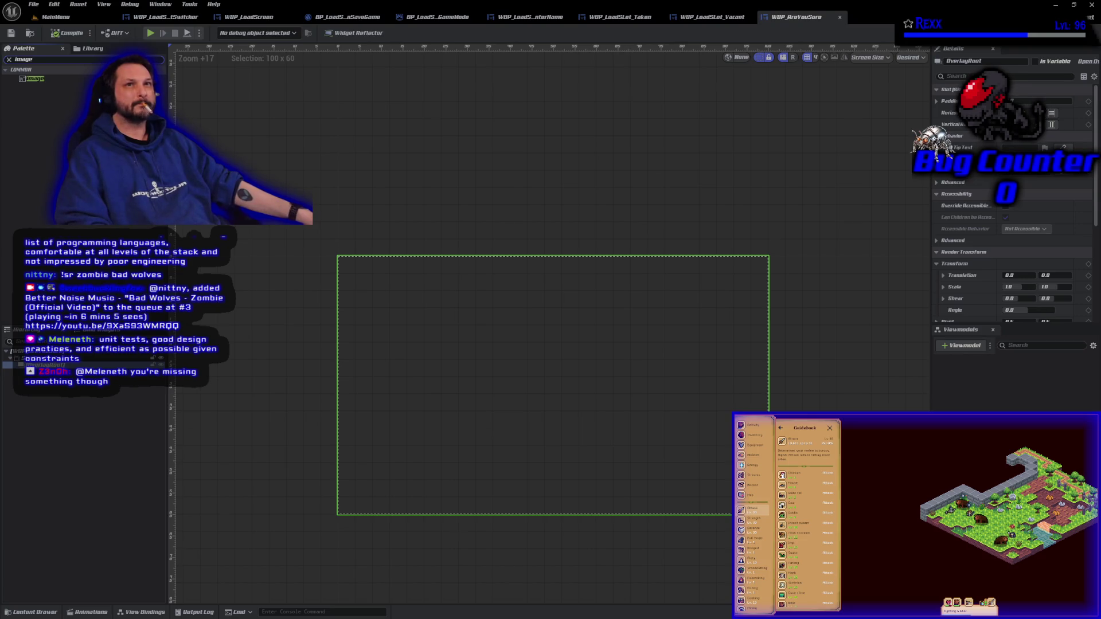
{"action": "left_click_drag", "start_coordinate": [34, 79], "coordinate": [51, 364]}
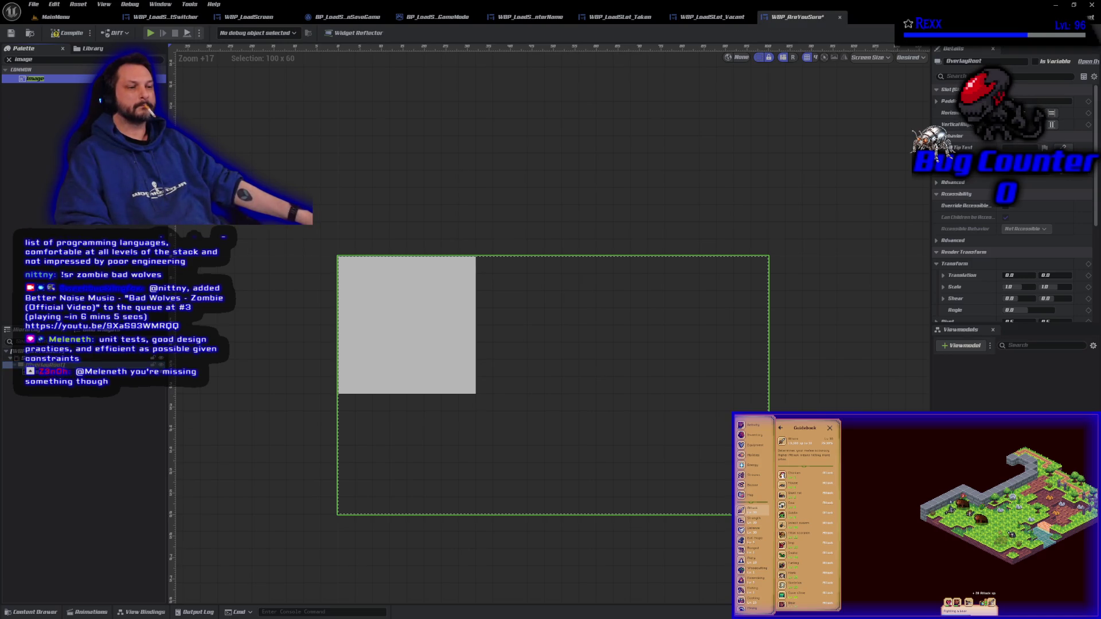
{"action": "left_click", "coordinate": [35, 371]}
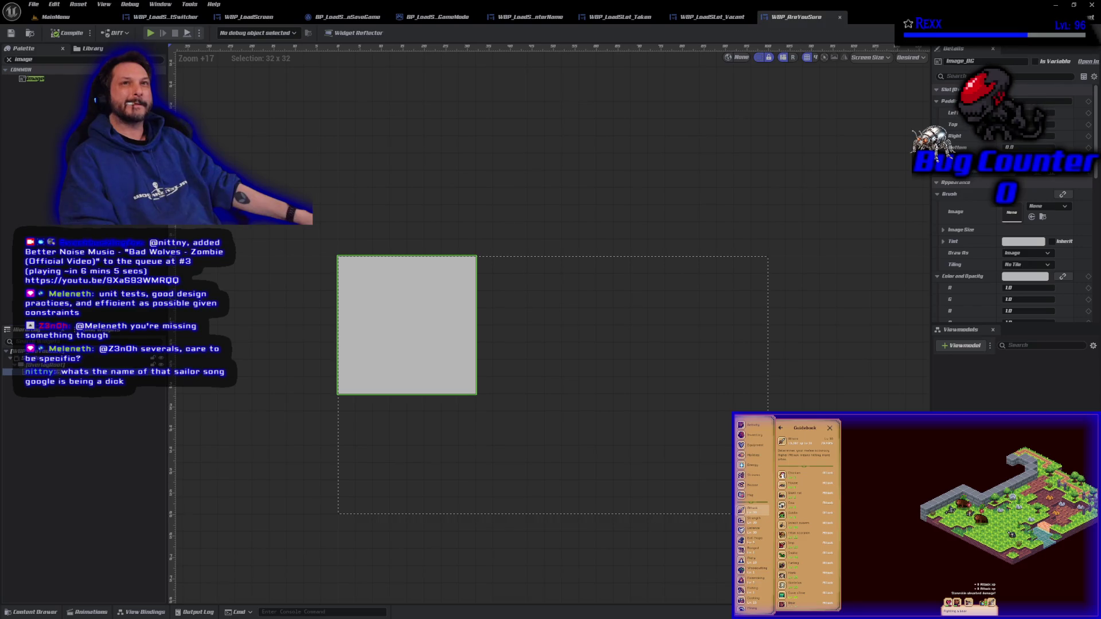
- Add a second Image widget under OverlayRoot and name it Image_Border
{"action": "left_click", "coordinate": [53, 79]}
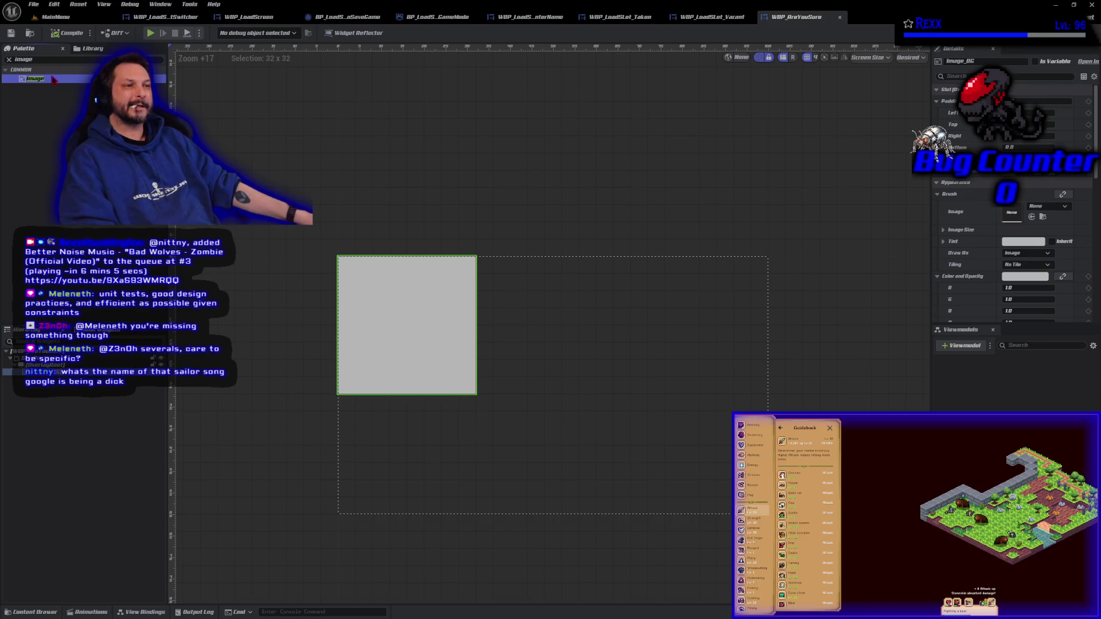
{"action": "left_click_drag", "start_coordinate": [52, 79], "coordinate": [86, 378]}
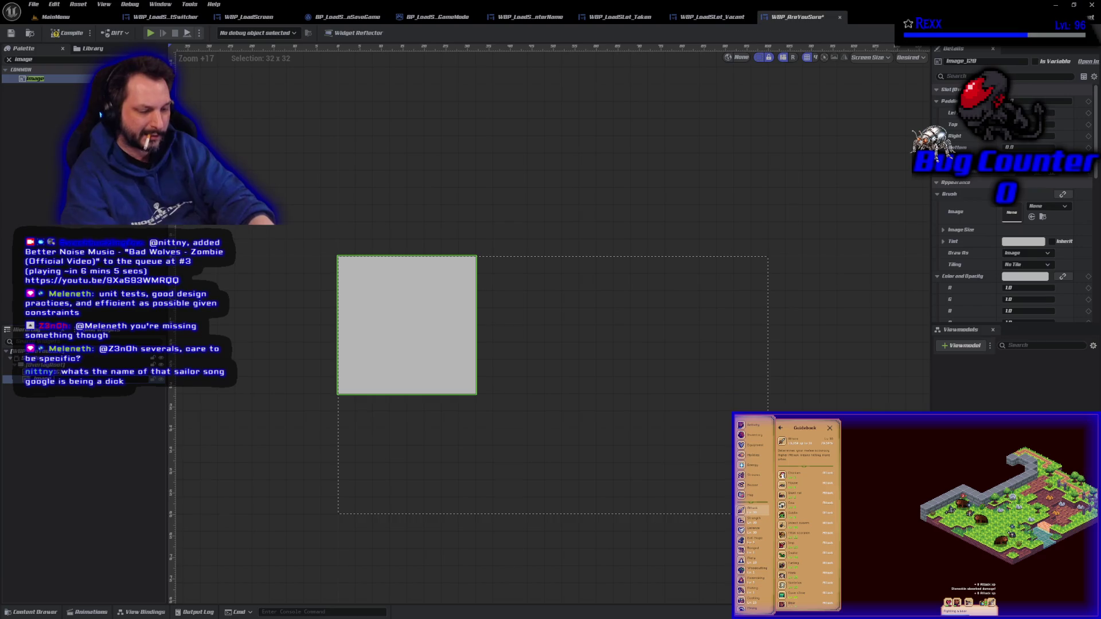
{"action": "type", "text": "Border"}
{"action": "key", "text": "Return"}
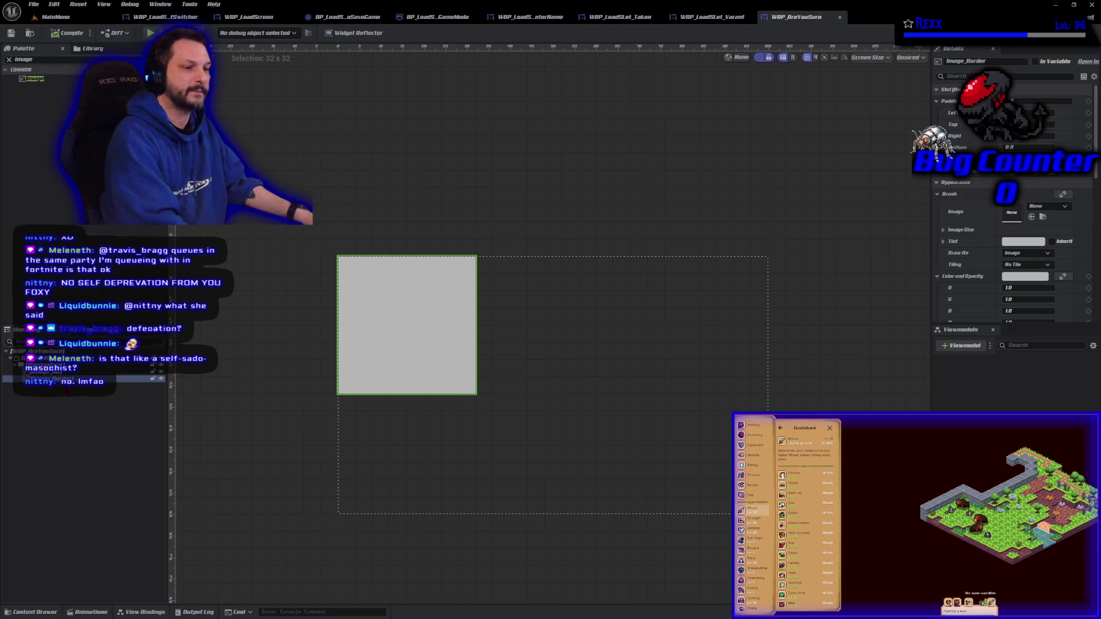
- Apply the full-stretch anchor preset to Image_BG so it fills the 100x60 box
{"action": "left_click", "coordinate": [86, 372]}
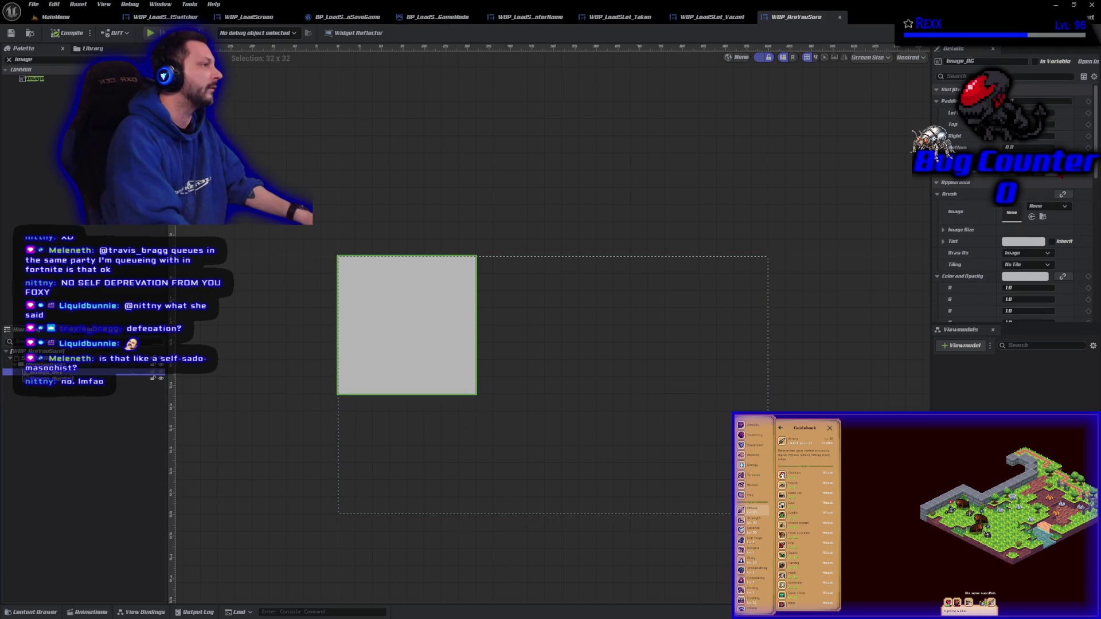
{"action": "left_click", "coordinate": [1041, 171]}
{"action": "left_click", "coordinate": [1041, 159]}
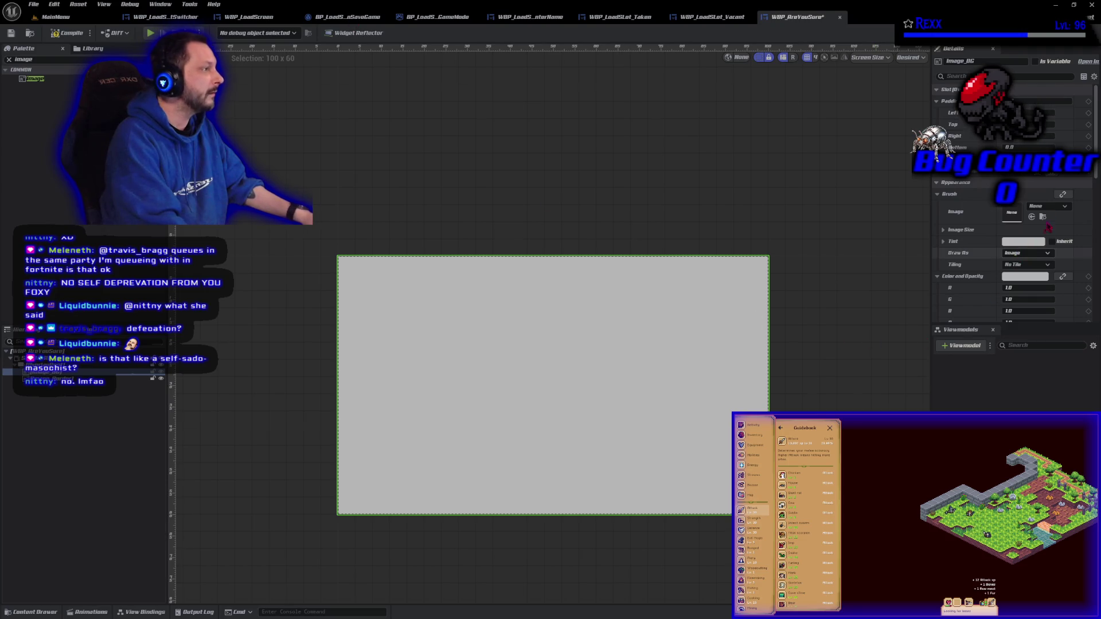
- Give Image_BG's brush the flow nebula texture found by searching 'flow'
{"action": "left_click", "coordinate": [1054, 208]}
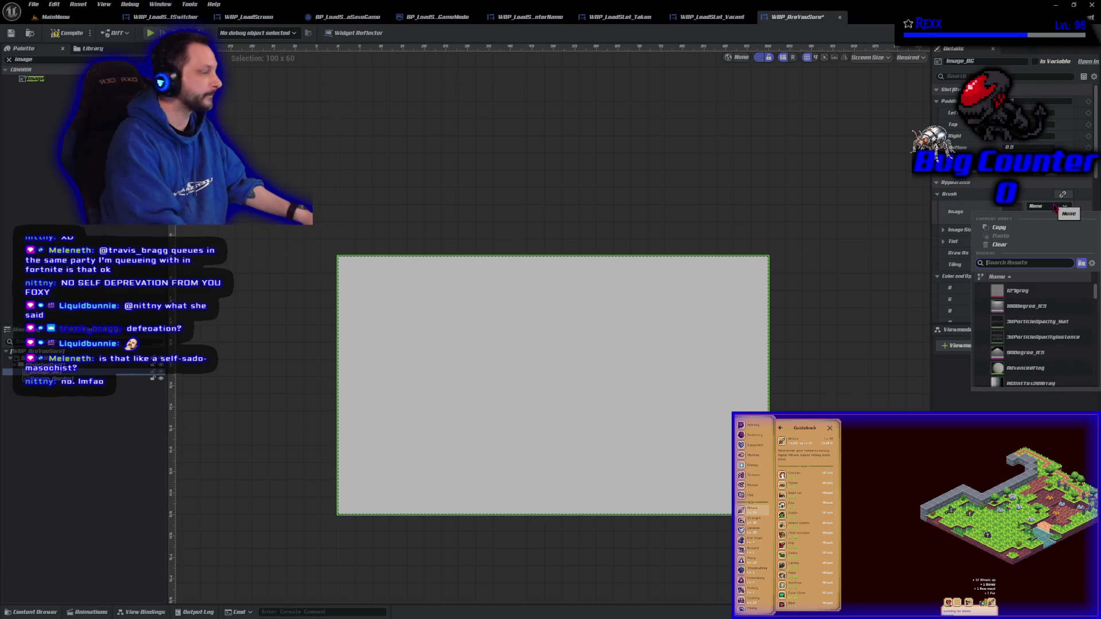
{"action": "type", "text": "flow"}
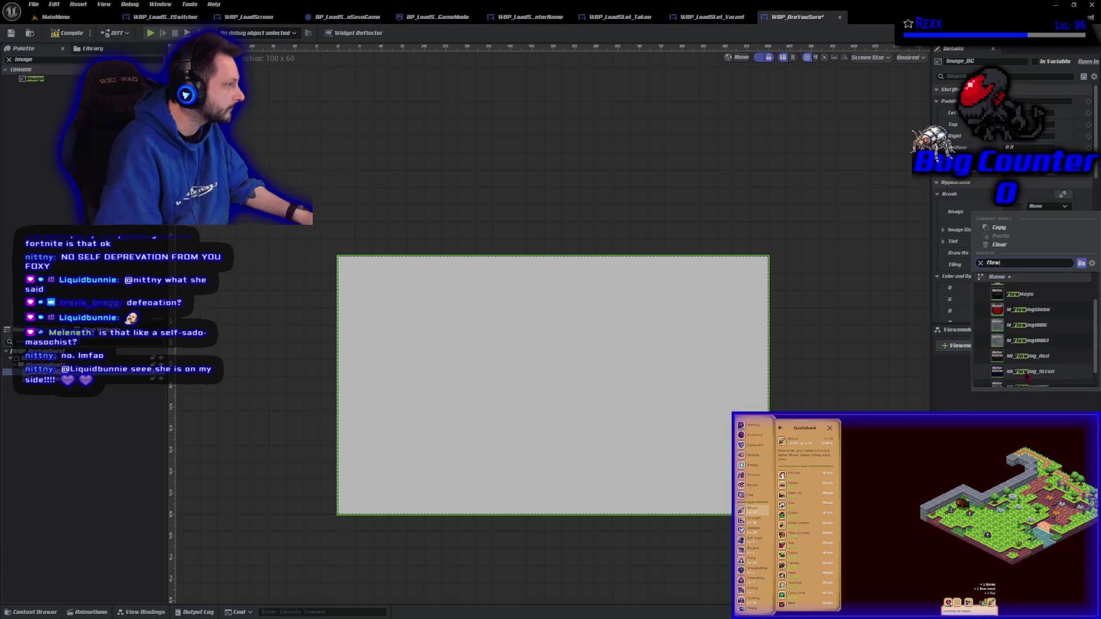
{"action": "left_click", "coordinate": [1024, 377]}
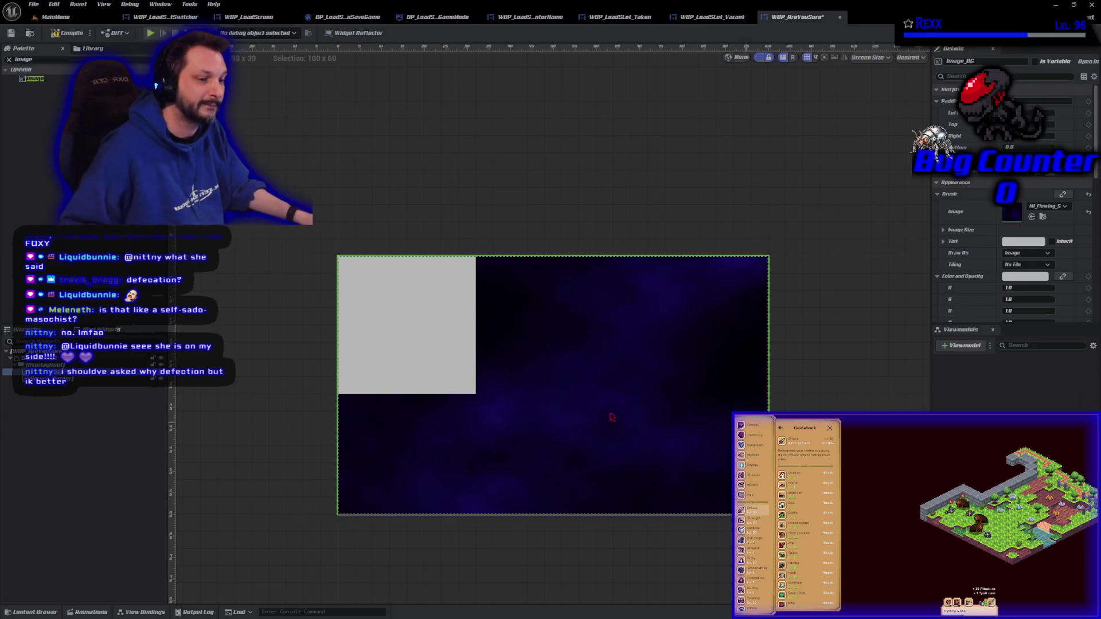
{"action": "left_click", "coordinate": [113, 537]}
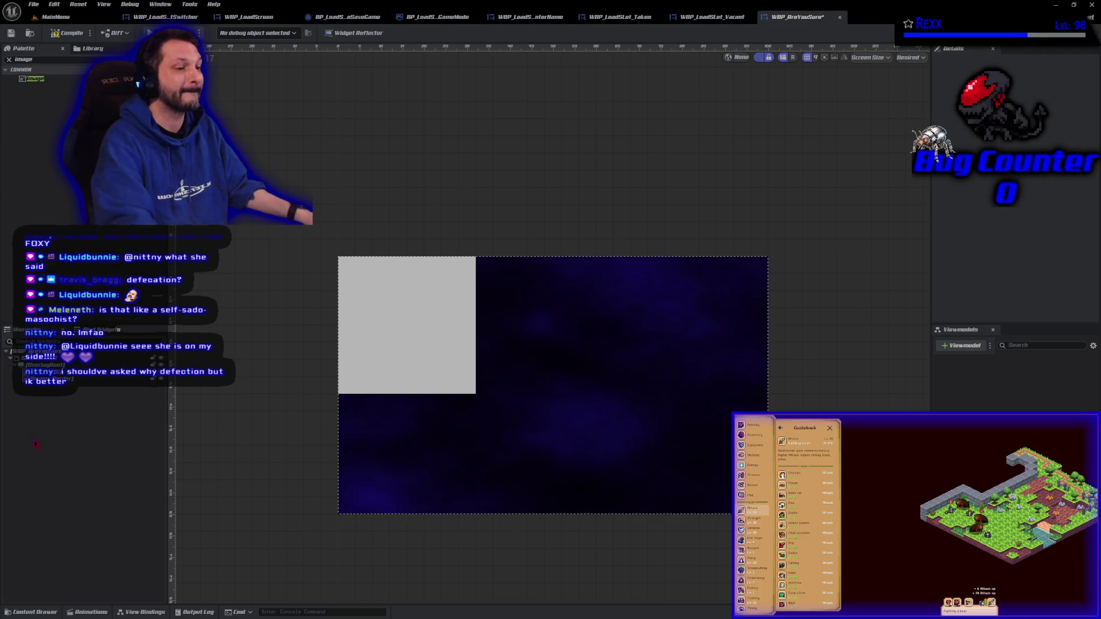
- Select Image_Border and start stretching it across the canvas
{"action": "left_click", "coordinate": [92, 380]}
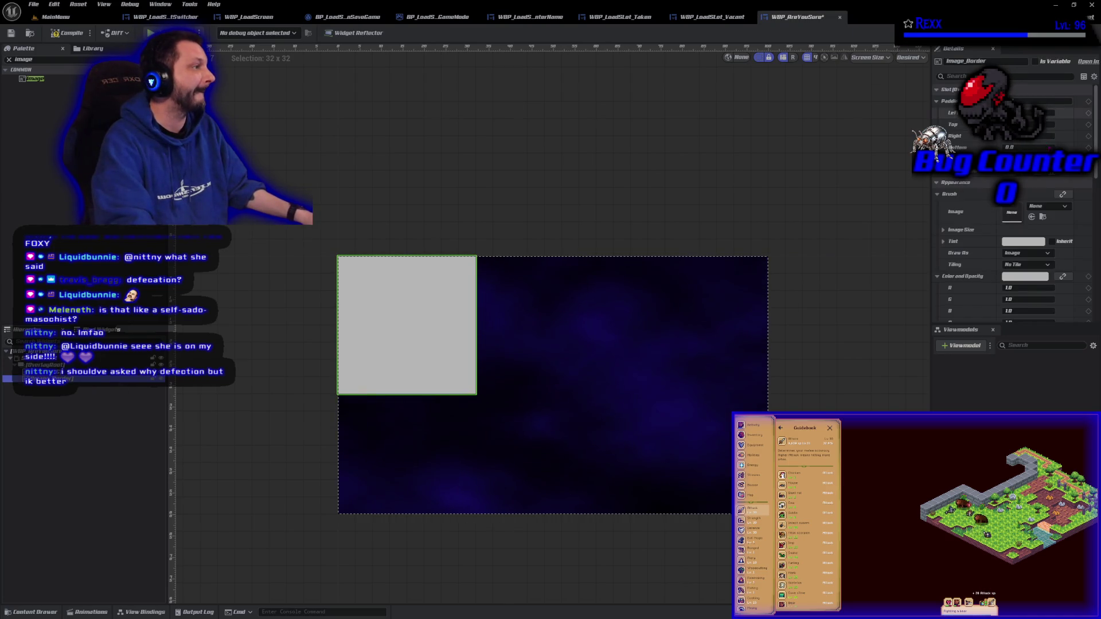
{"action": "left_click", "coordinate": [1050, 159]}
- Stretch Image_Border to fill the canvas and give it the Border_Large texture
{"action": "left_click", "coordinate": [1049, 171]}
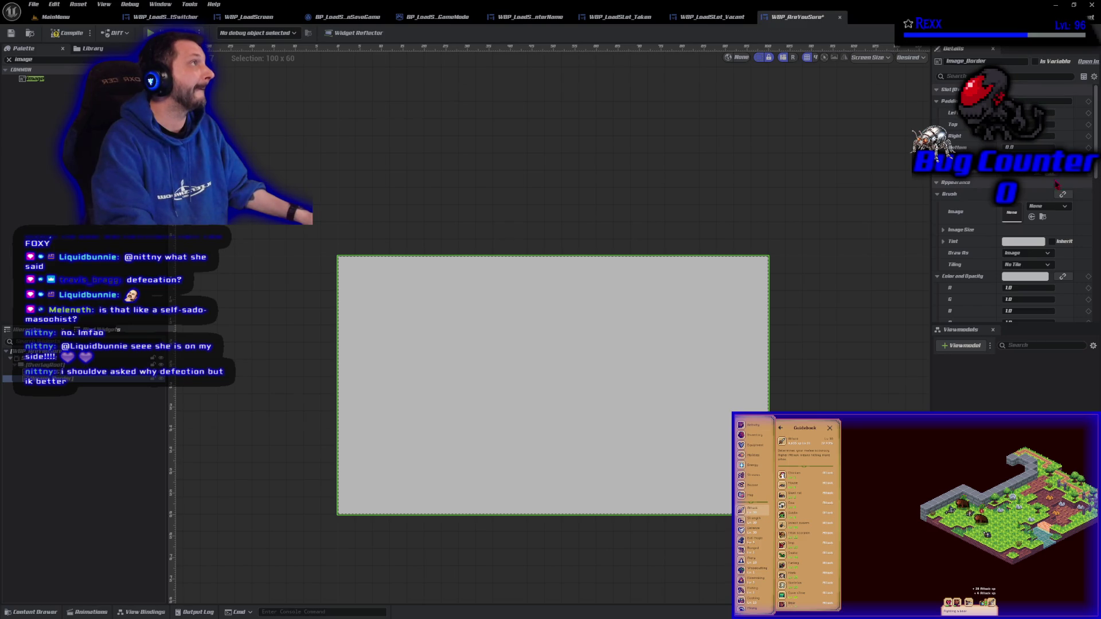
{"action": "left_click", "coordinate": [1040, 208]}
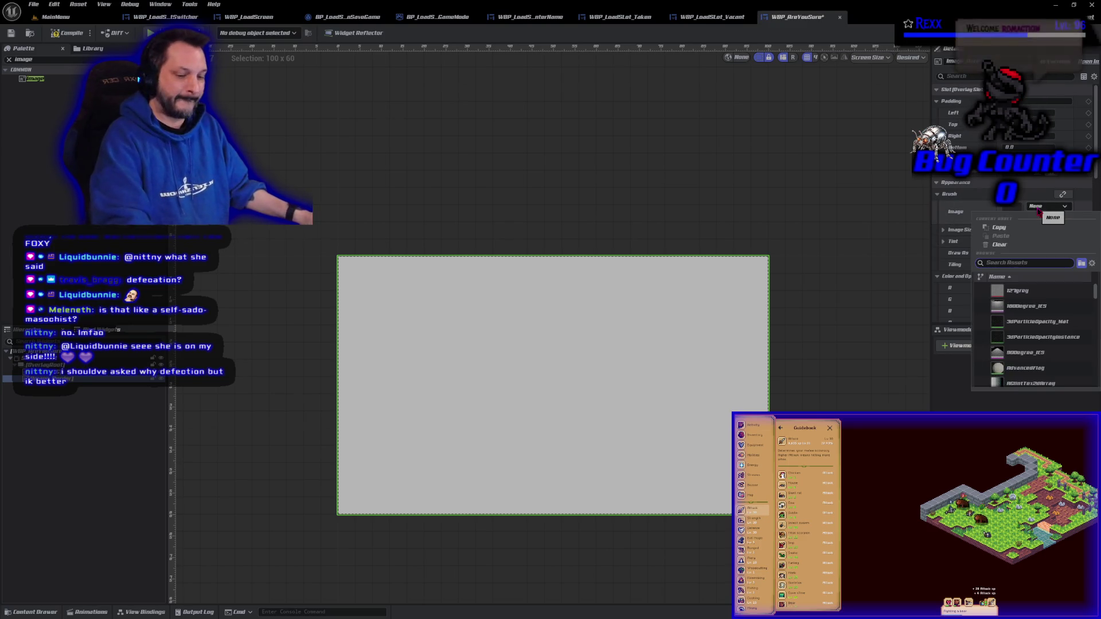
{"action": "type", "text": "order "}
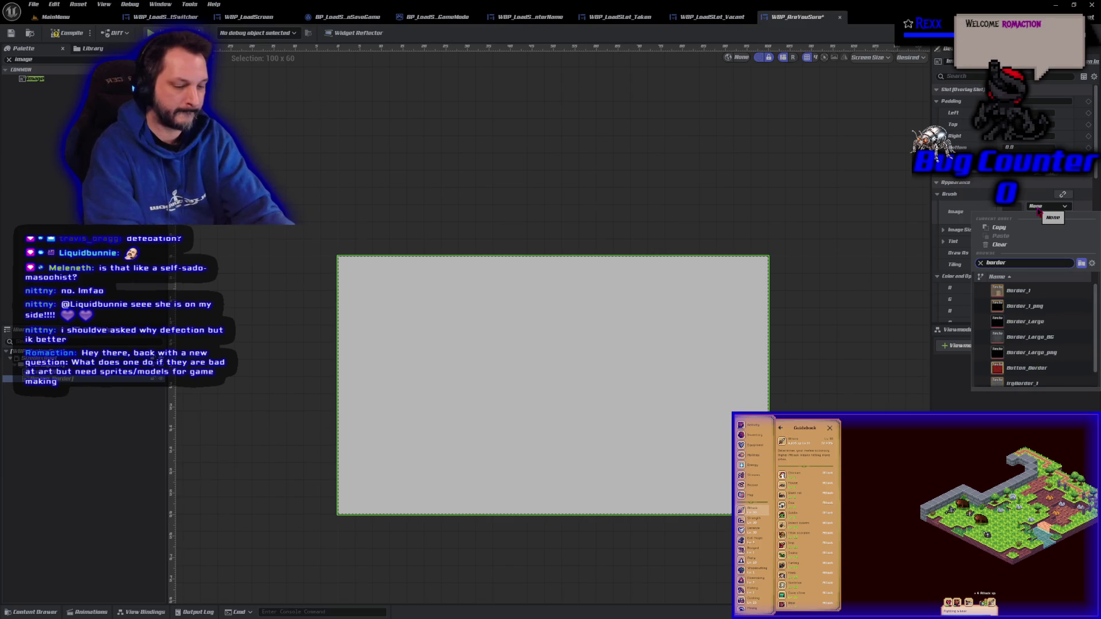
{"action": "type", "text": "la"}
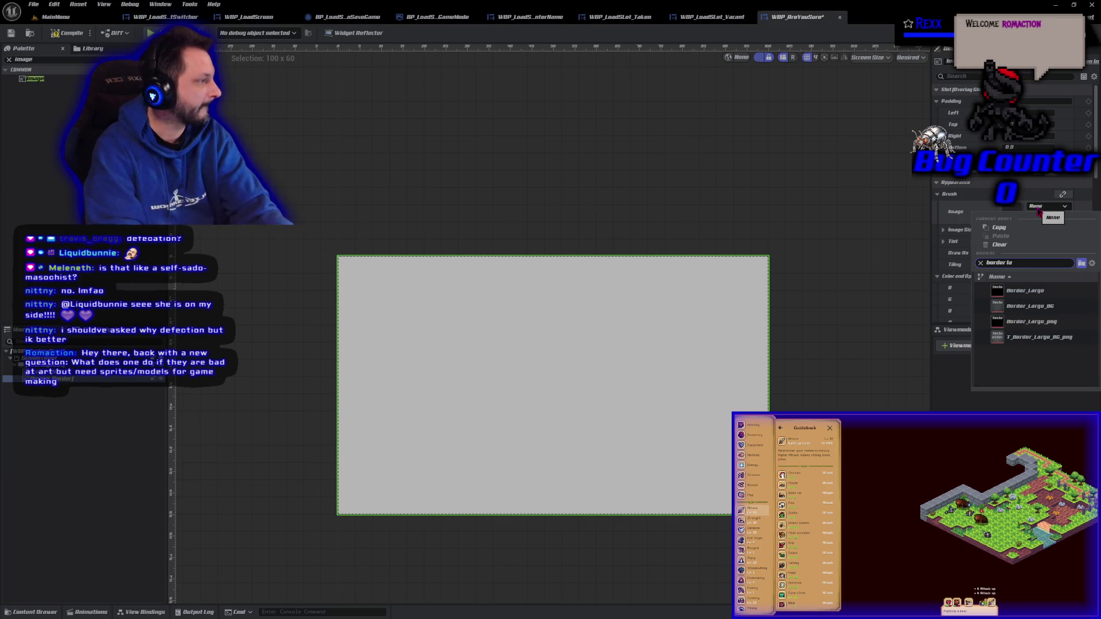
{"action": "left_click", "coordinate": [1025, 291]}
{"action": "left_click", "coordinate": [269, 395]}
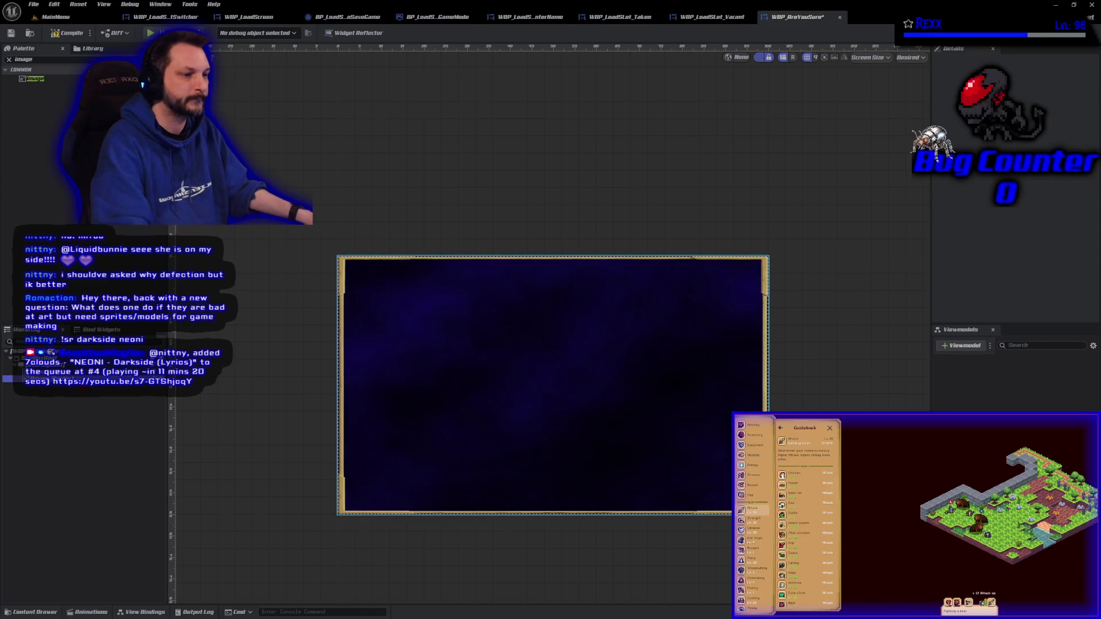
{"action": "left_click", "coordinate": [103, 379]}
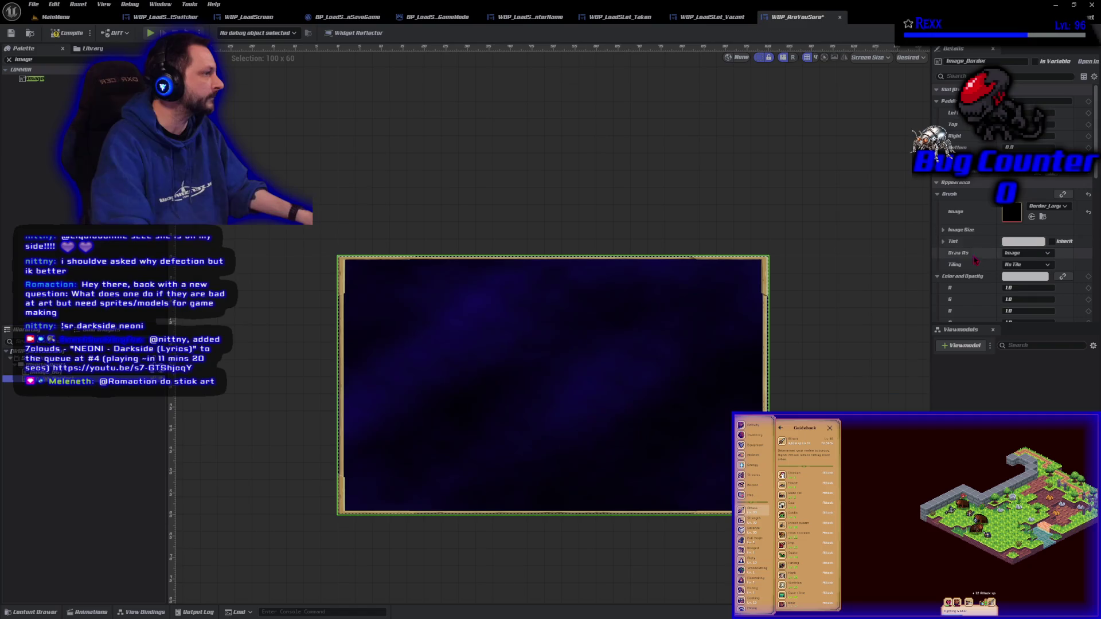
- Draw Image_Border as a stretched frame with a 0.5 margin
{"action": "left_click", "coordinate": [1024, 253]}
{"action": "left_click", "coordinate": [1014, 275]}
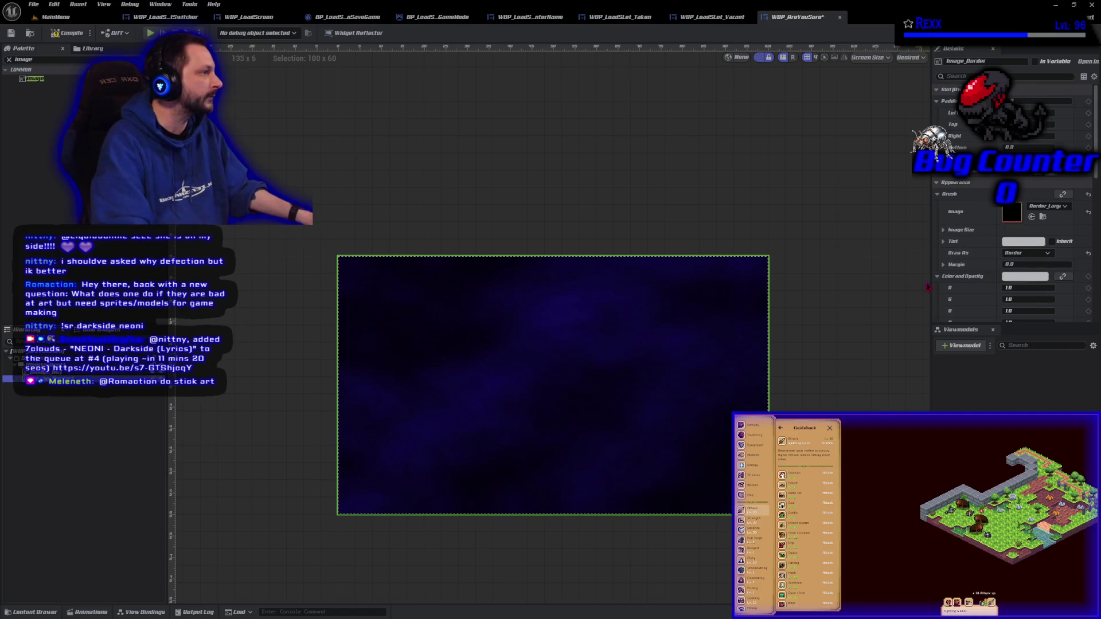
{"action": "left_click", "coordinate": [1024, 264]}
{"action": "key", "text": "BackSpace"}
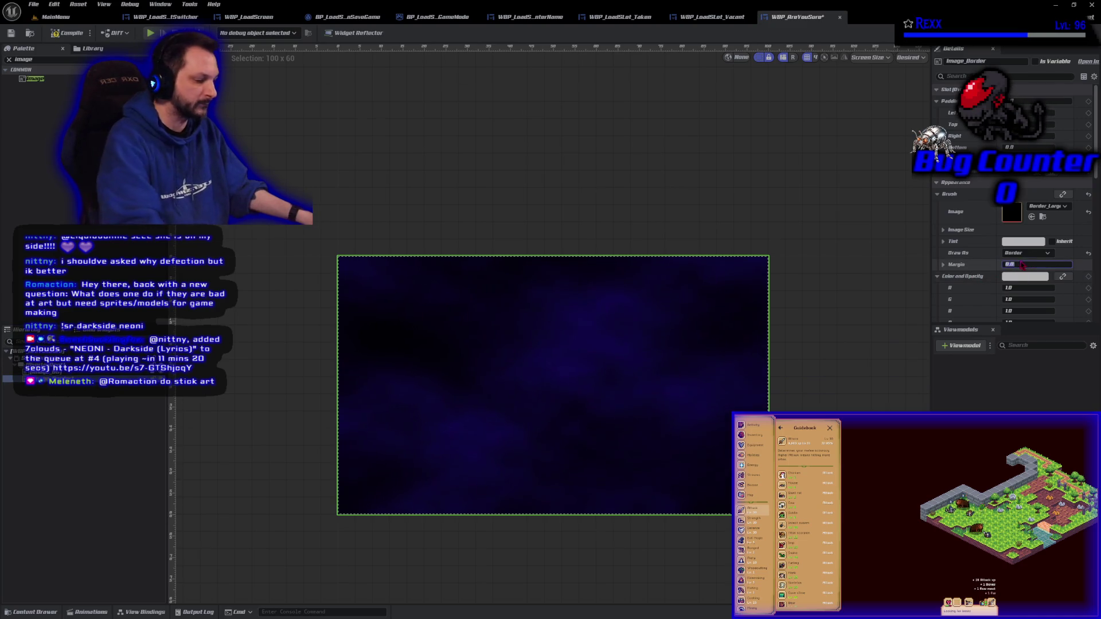
{"action": "type", "text": "5"}
{"action": "key", "text": "Return"}
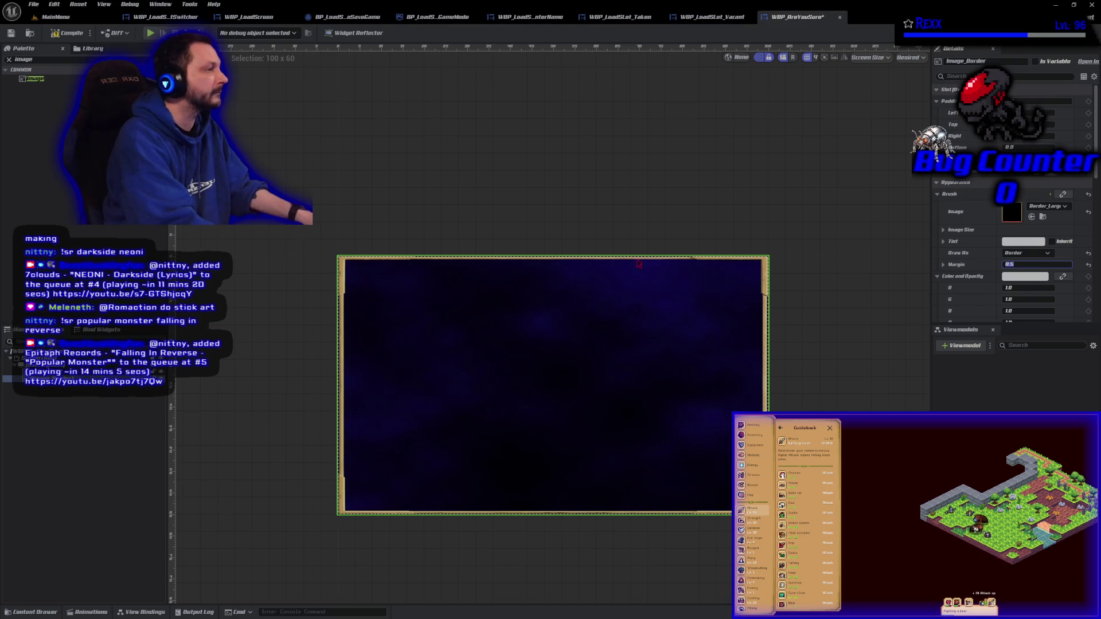
- Set the top and bottom margins to 0.3, then compile and save the blueprint
{"action": "scroll", "coordinate": [970, 297], "scroll_direction": "down", "scroll_amount": 1}
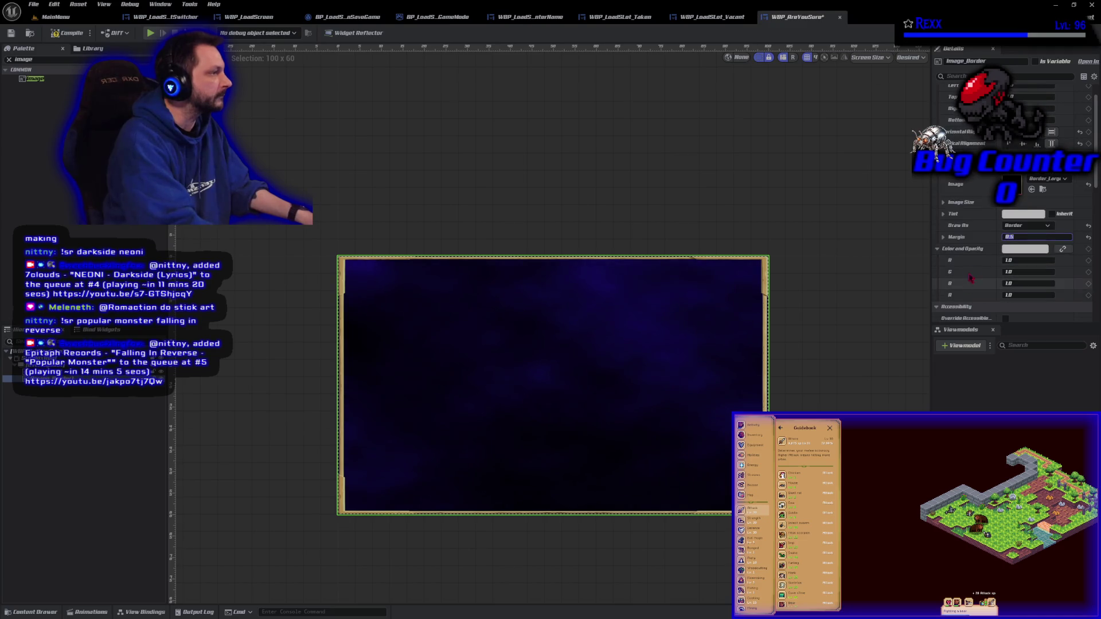
{"action": "left_click", "coordinate": [944, 237]}
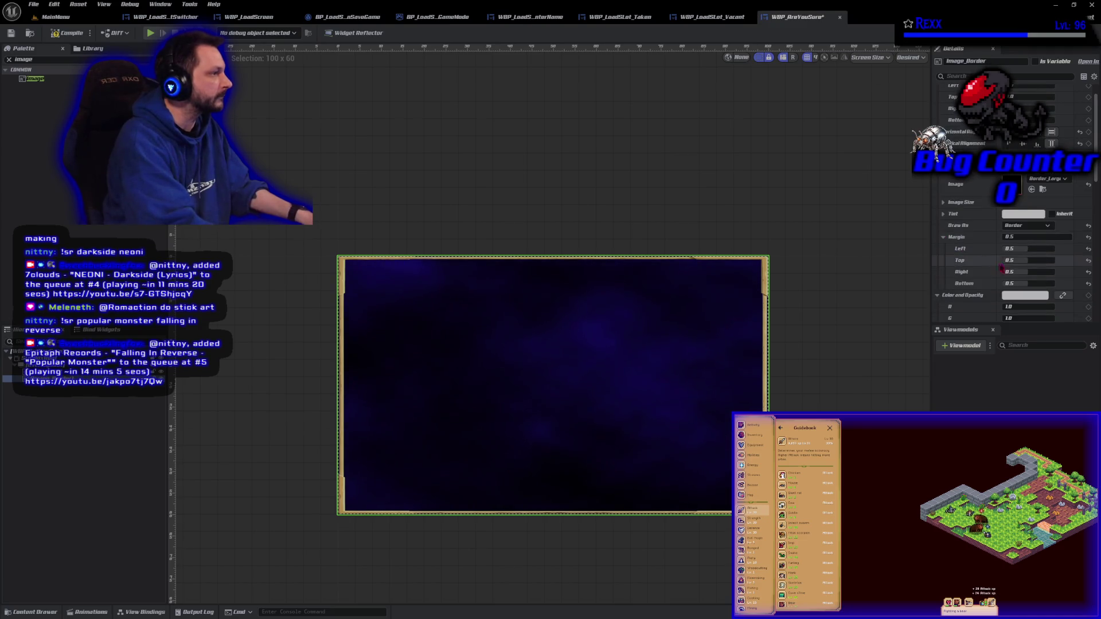
{"action": "type", "text": "0.3"}
{"action": "key", "text": "Return"}
{"action": "left_click", "coordinate": [1018, 283]}
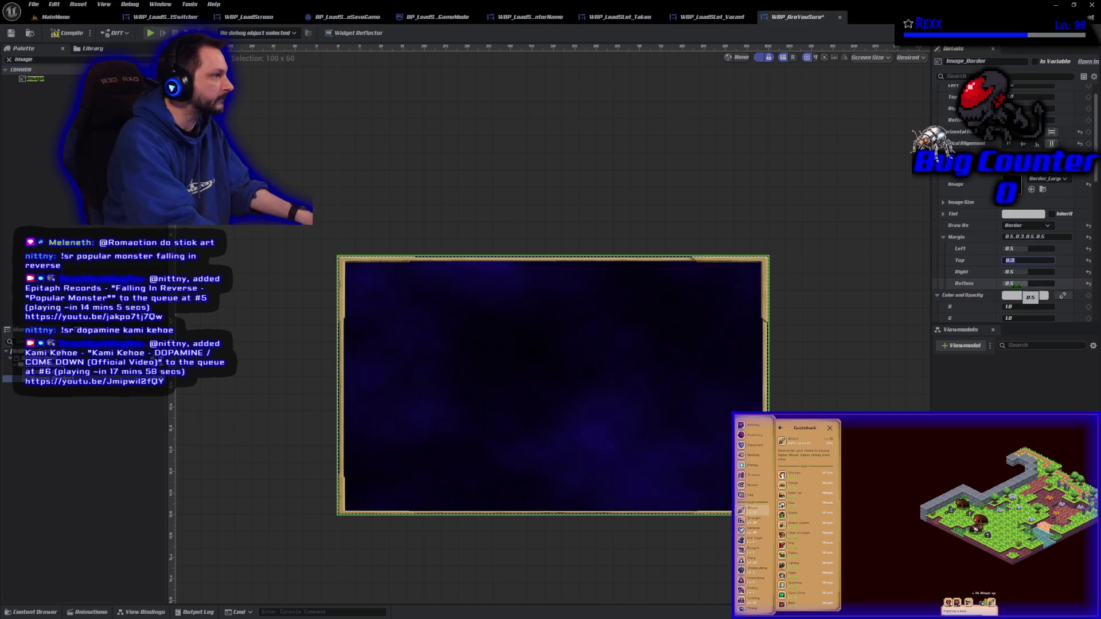
{"action": "type", "text": ".3"}
{"action": "key", "text": "Return"}
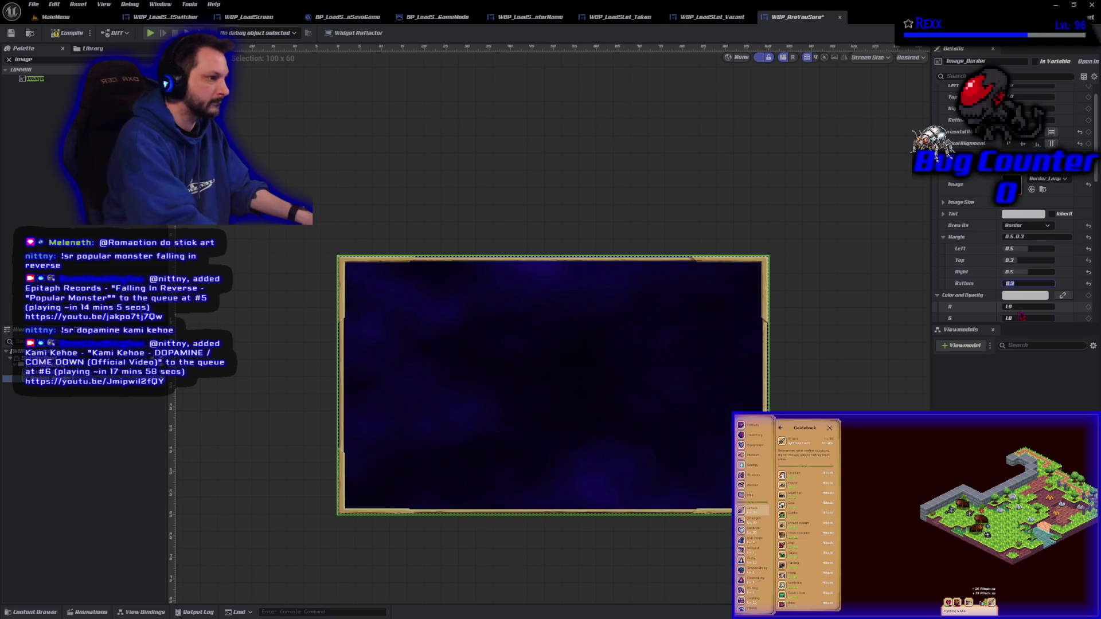
{"action": "left_click", "coordinate": [69, 32]}
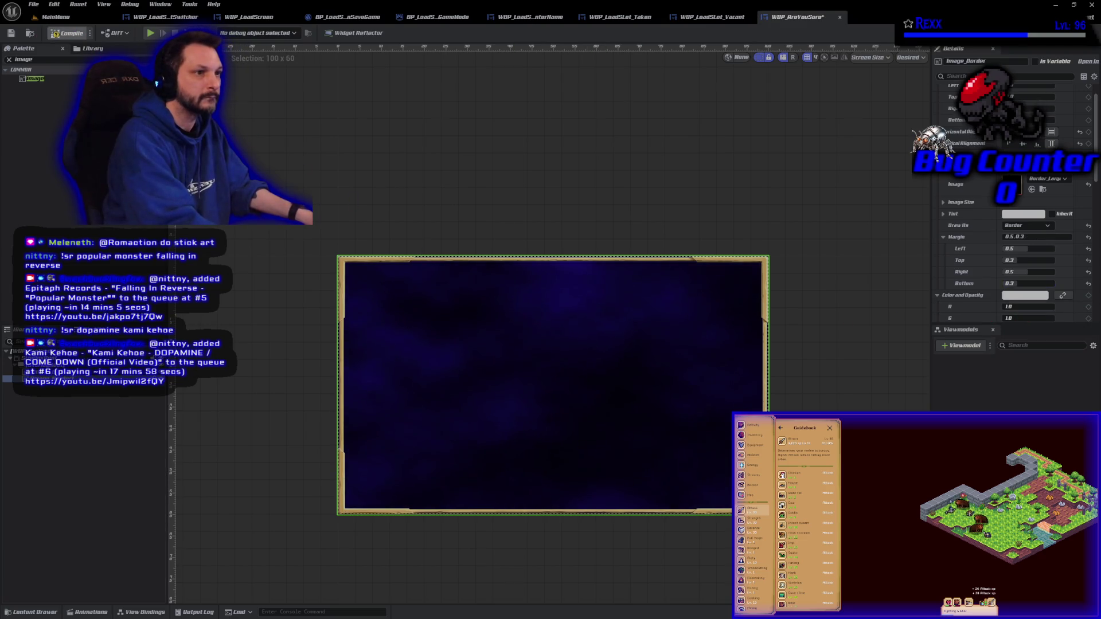
{"action": "left_click", "coordinate": [11, 33]}
{"action": "left_click", "coordinate": [76, 492]}
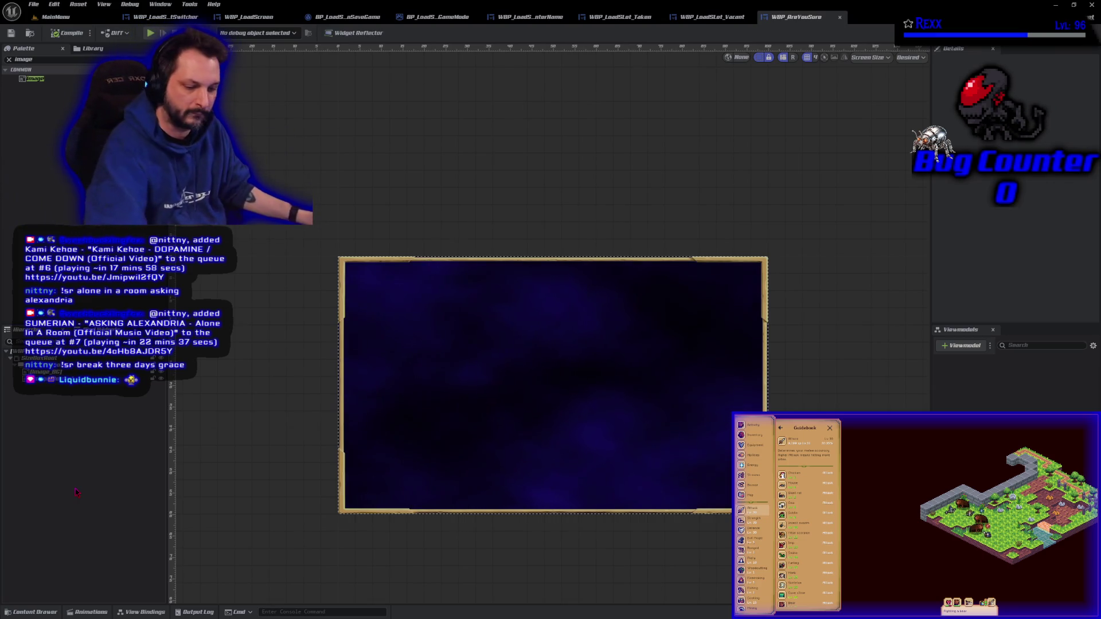
{"action": "scroll", "coordinate": [347, 543], "scroll_direction": "up", "scroll_amount": 3}
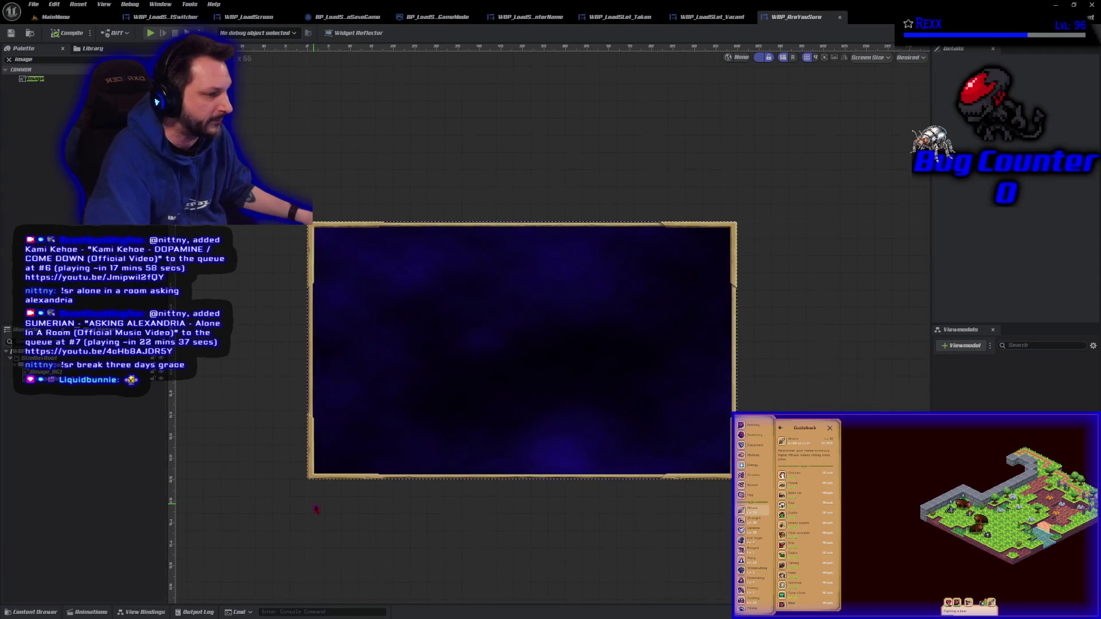
{"action": "scroll", "coordinate": [334, 528], "scroll_direction": "down", "scroll_amount": 1}
{"action": "scroll", "coordinate": [572, 528], "scroll_direction": "up", "scroll_amount": 1}
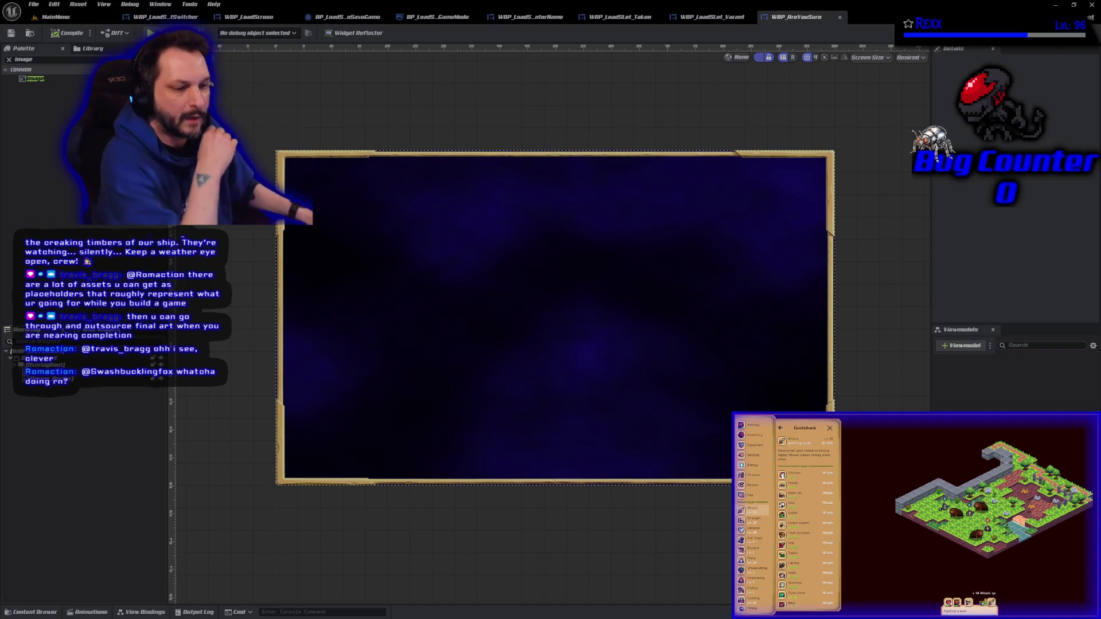
{"action": "key", "text": "alt+Tab"}
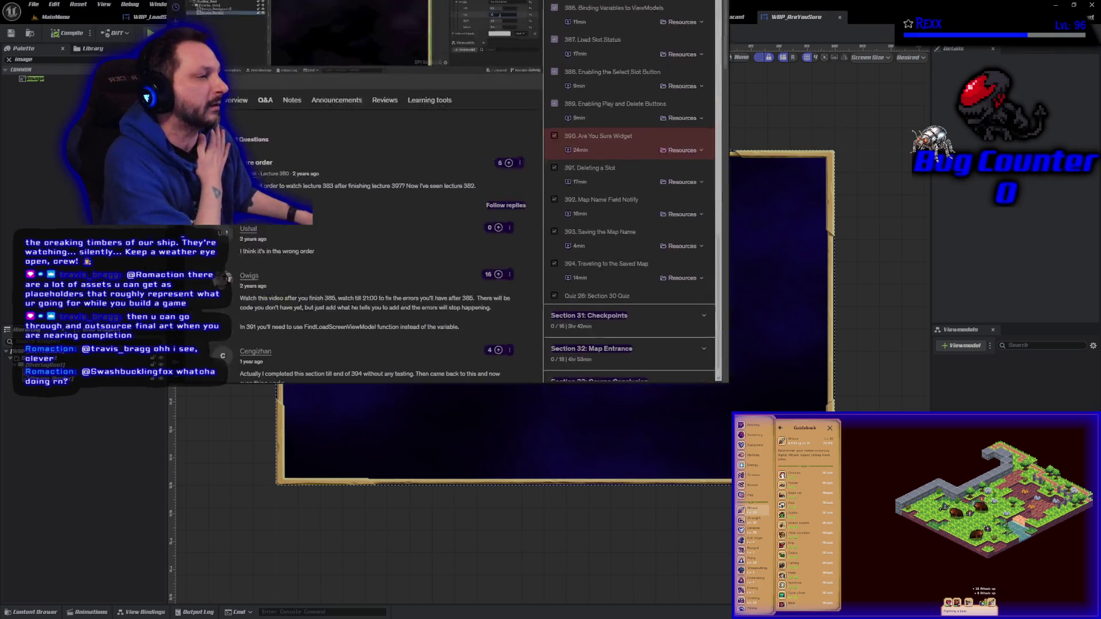
{"action": "key", "text": "alt+Tab"}
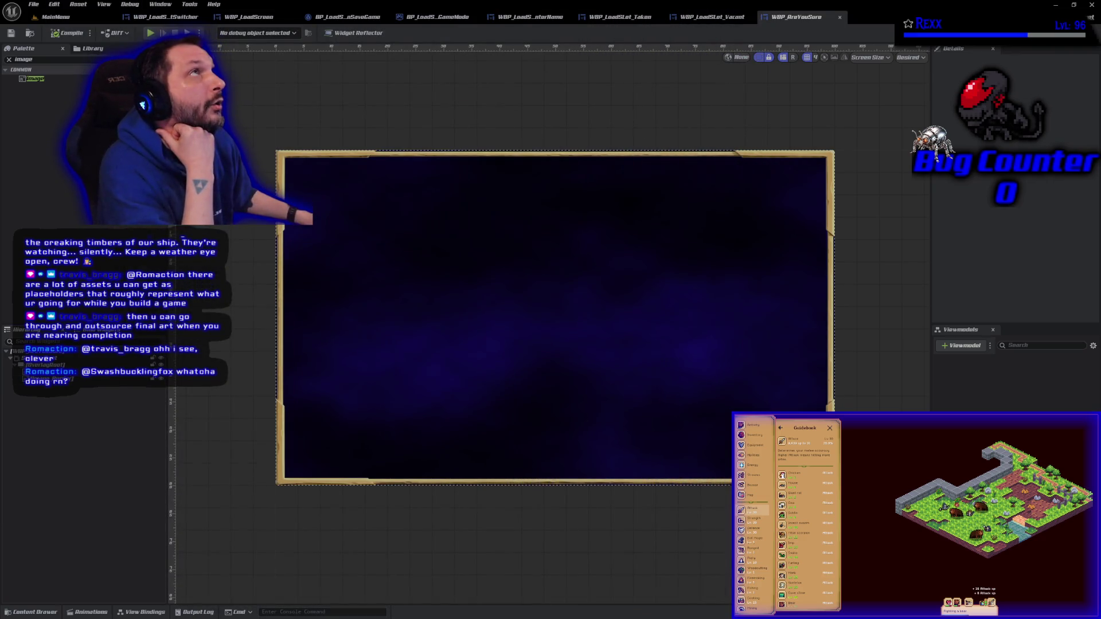
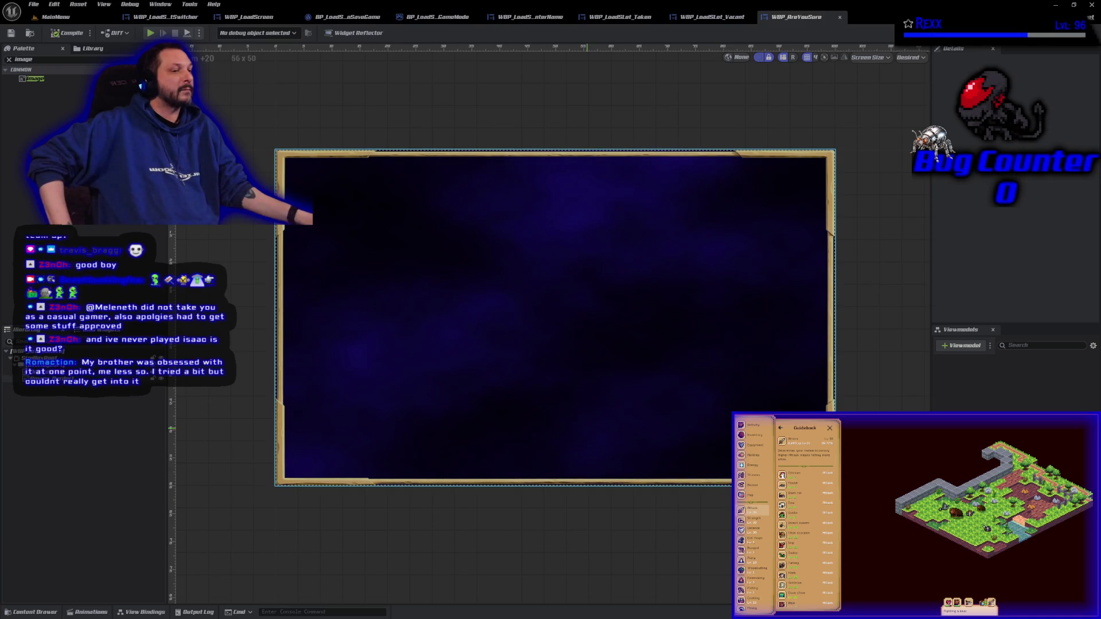
- Give Image_Border margins of 0.6, 0.27, 0.6, 0.27 and compile WBP_AreYouSure
{"action": "left_click", "coordinate": [300, 217]}
{"action": "left_click", "coordinate": [1012, 276]}
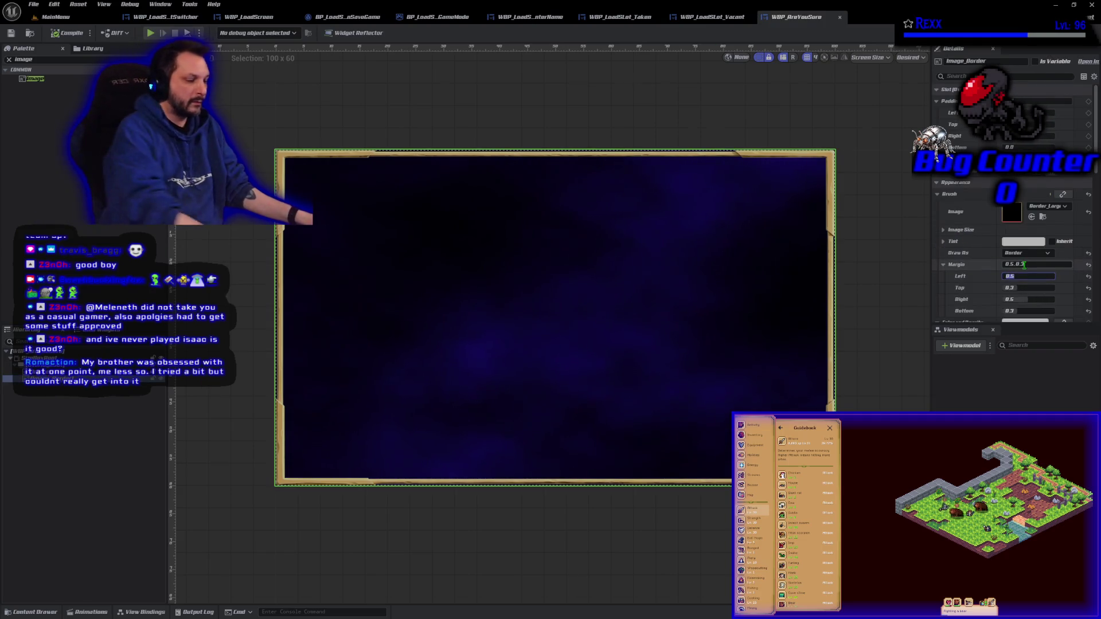
{"action": "type", "text": "0.6"}
{"action": "left_click", "coordinate": [1022, 288]}
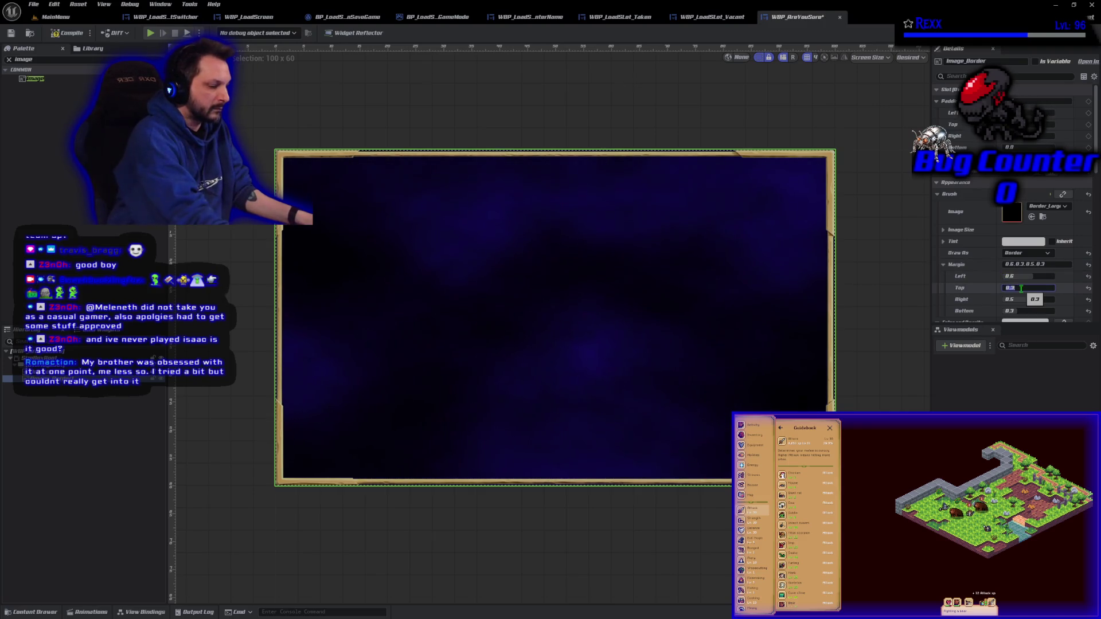
{"action": "type", "text": "0.25"}
{"action": "left_click", "coordinate": [1030, 299]}
{"action": "type", "text": "0."}
{"action": "left_click", "coordinate": [1031, 311]}
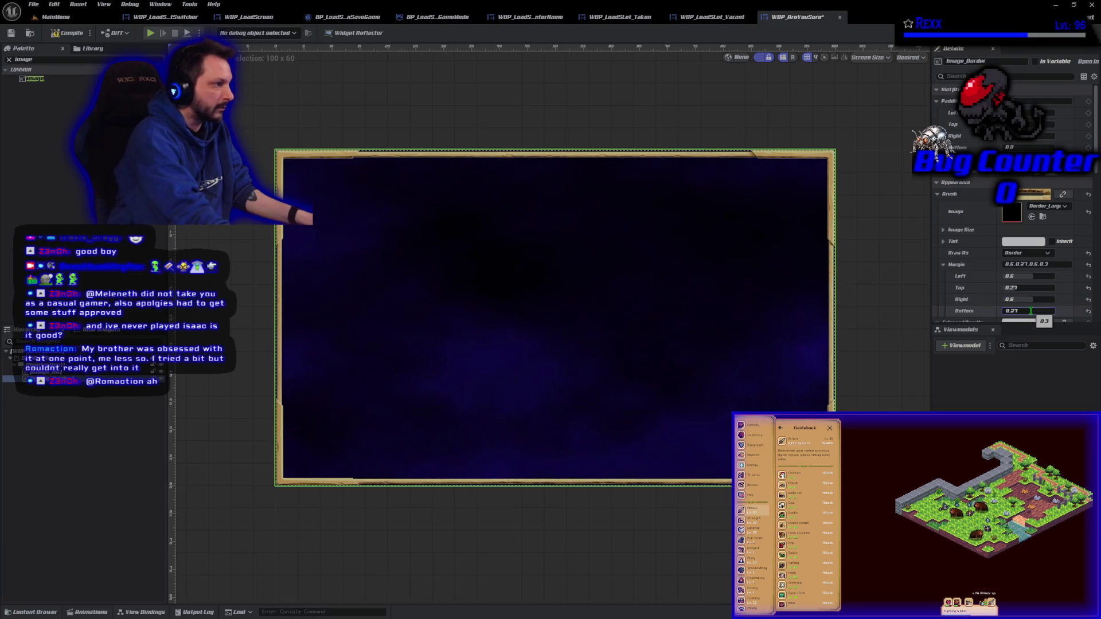
{"action": "key", "text": "Return"}
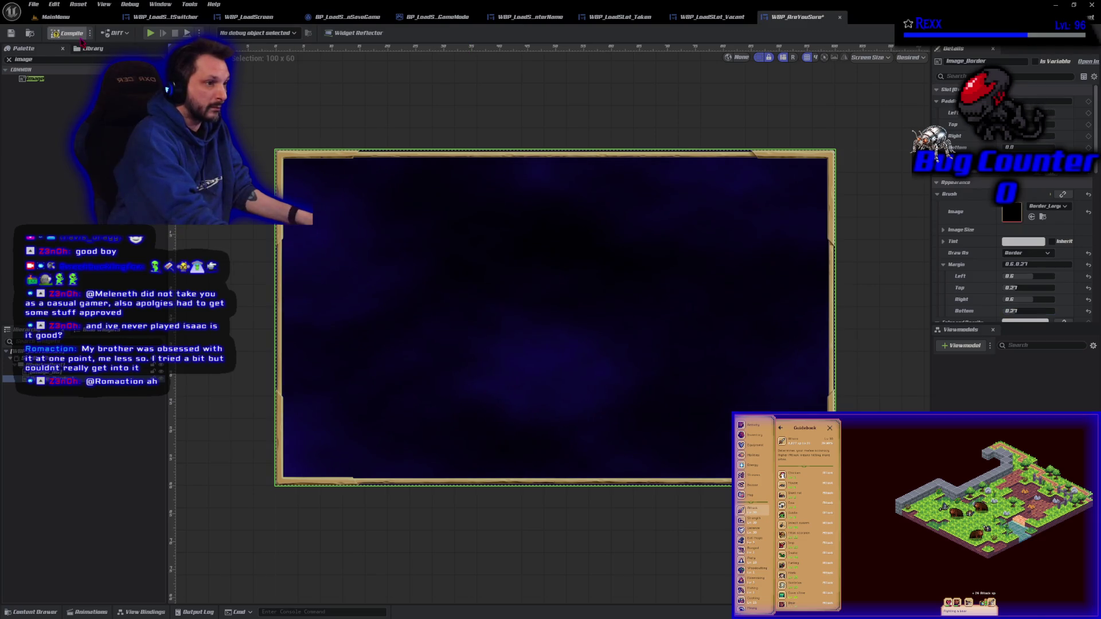
{"action": "left_click", "coordinate": [81, 37]}
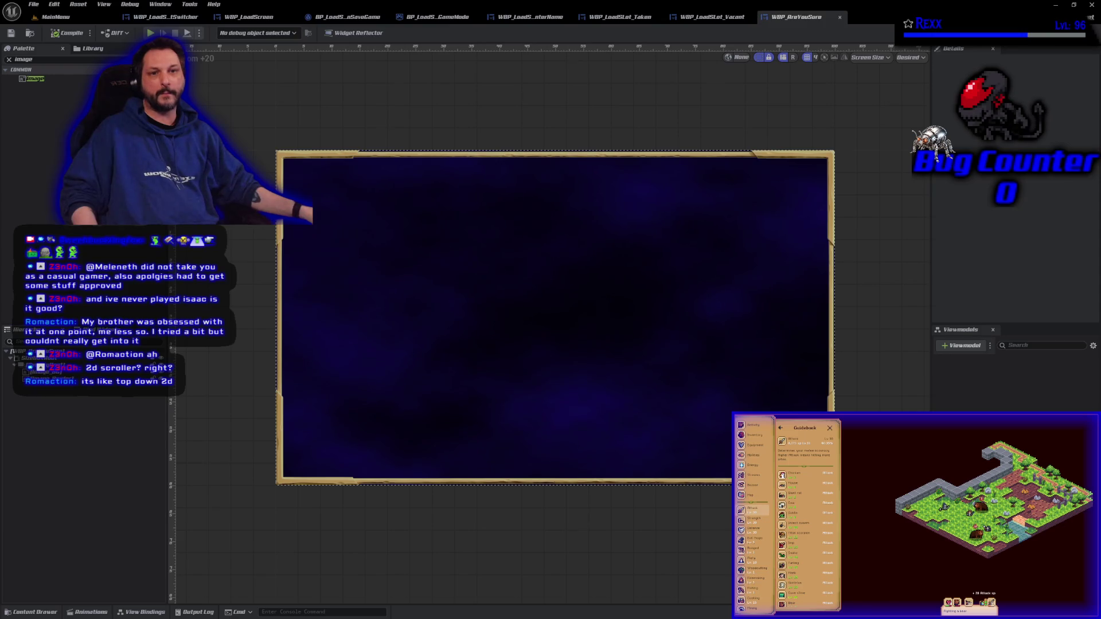
{"action": "left_click", "coordinate": [449, 283]}
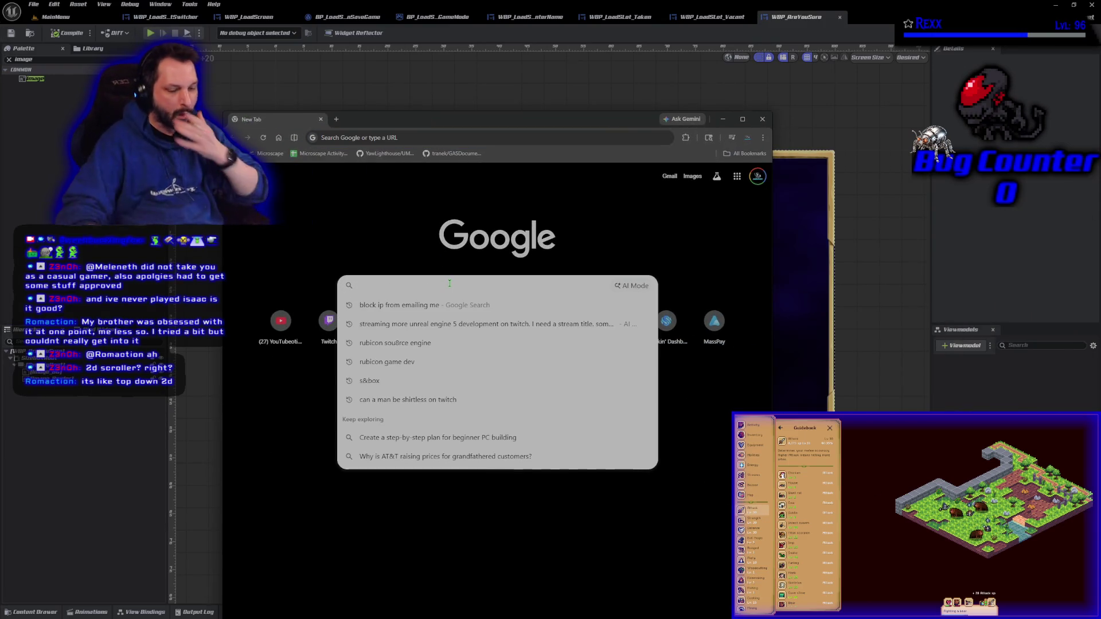
{"action": "type", "text": "binding of iss"}
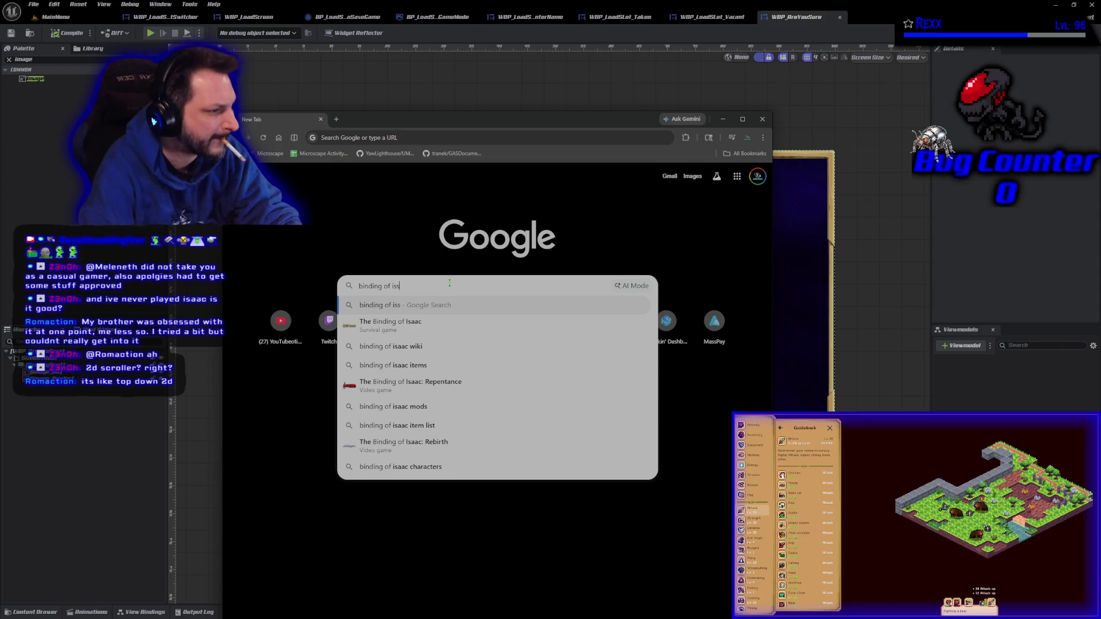
{"action": "left_click", "coordinate": [433, 325]}
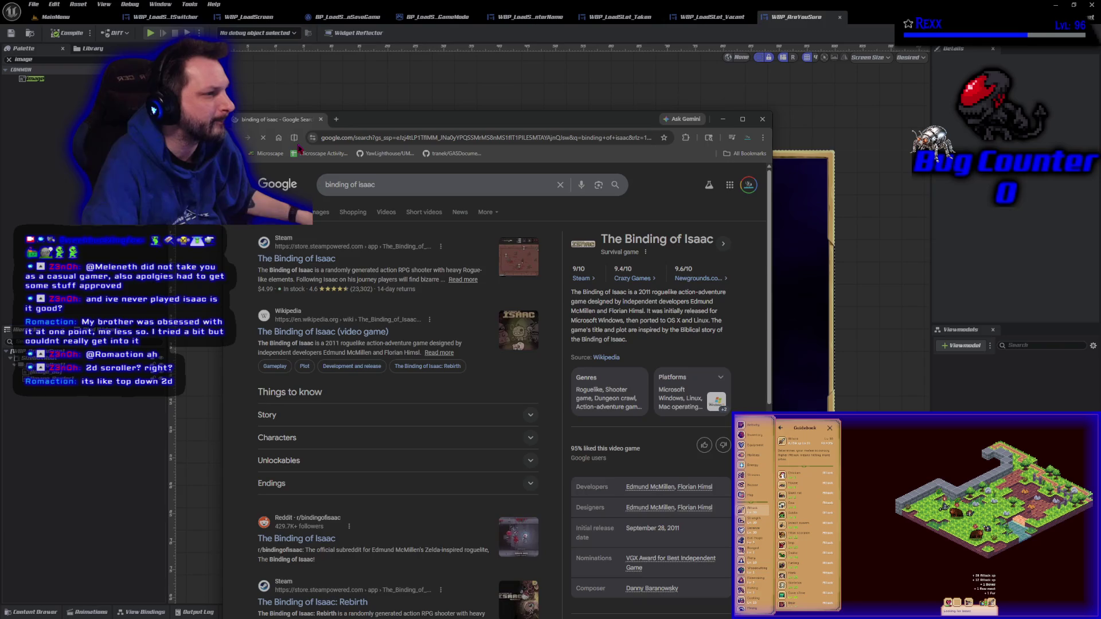
{"action": "left_click", "coordinate": [323, 214]}
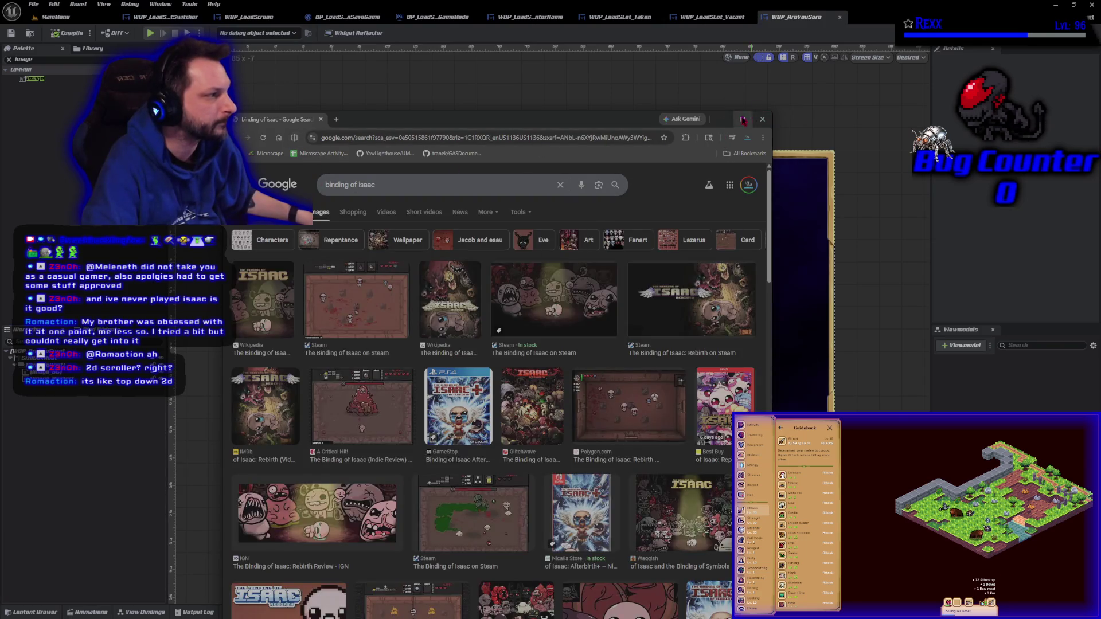
{"action": "left_click", "coordinate": [742, 119]}
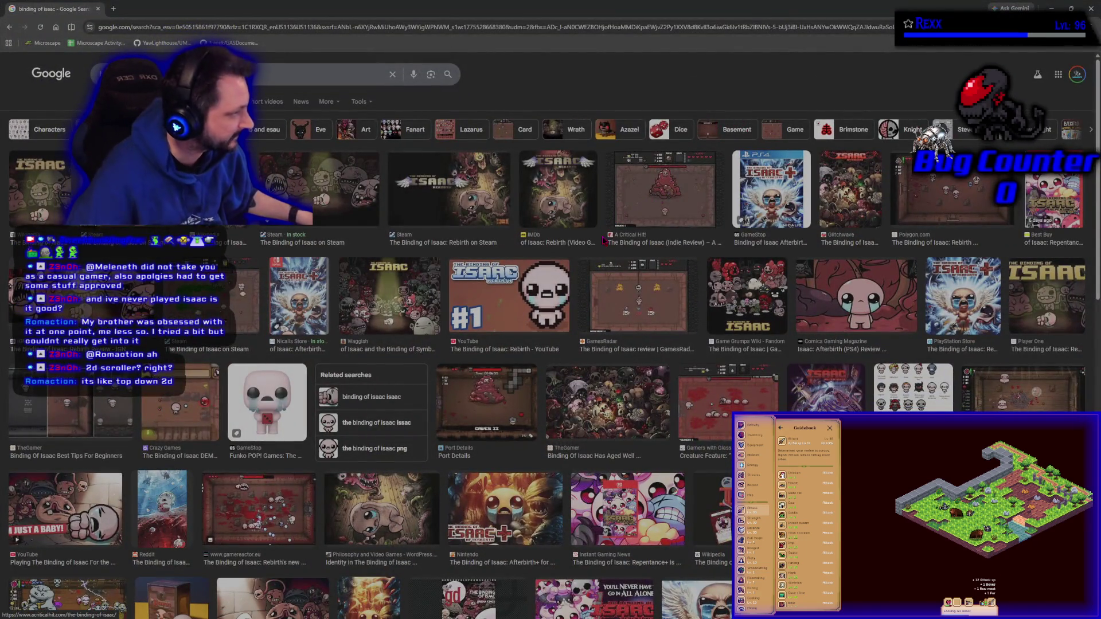
{"action": "left_click", "coordinate": [656, 192]}
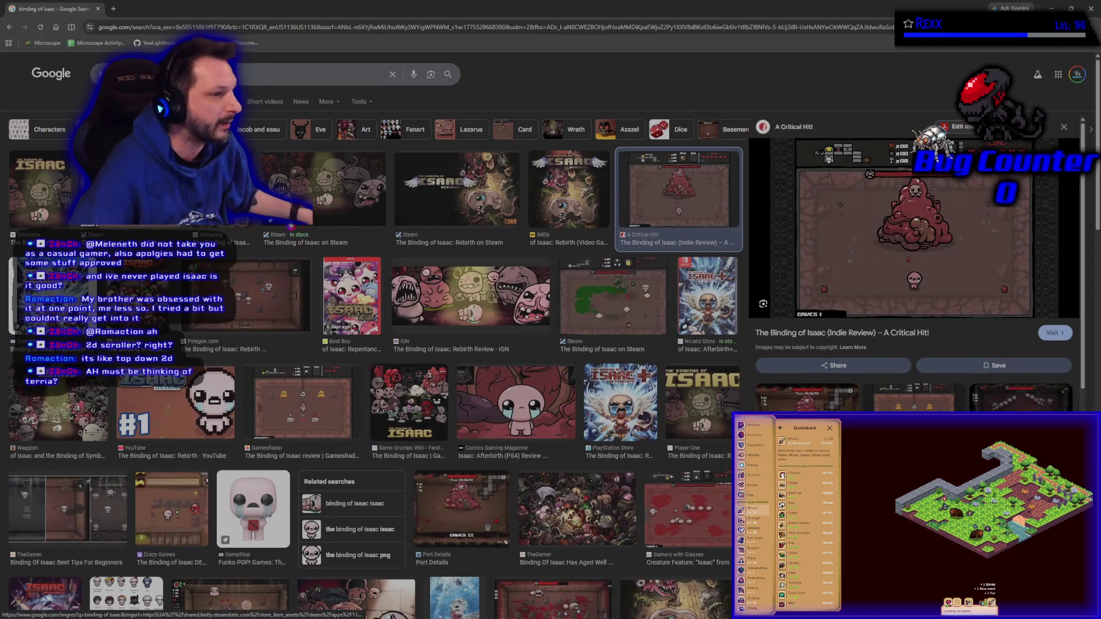
{"action": "key", "text": "Right"}
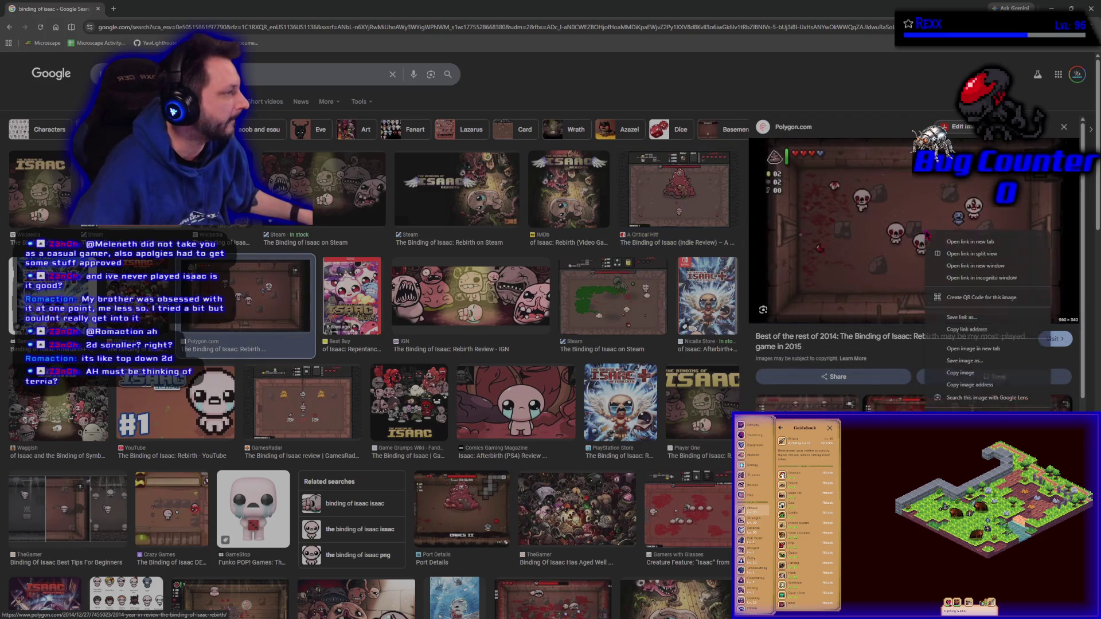
{"action": "left_click", "coordinate": [926, 234]}
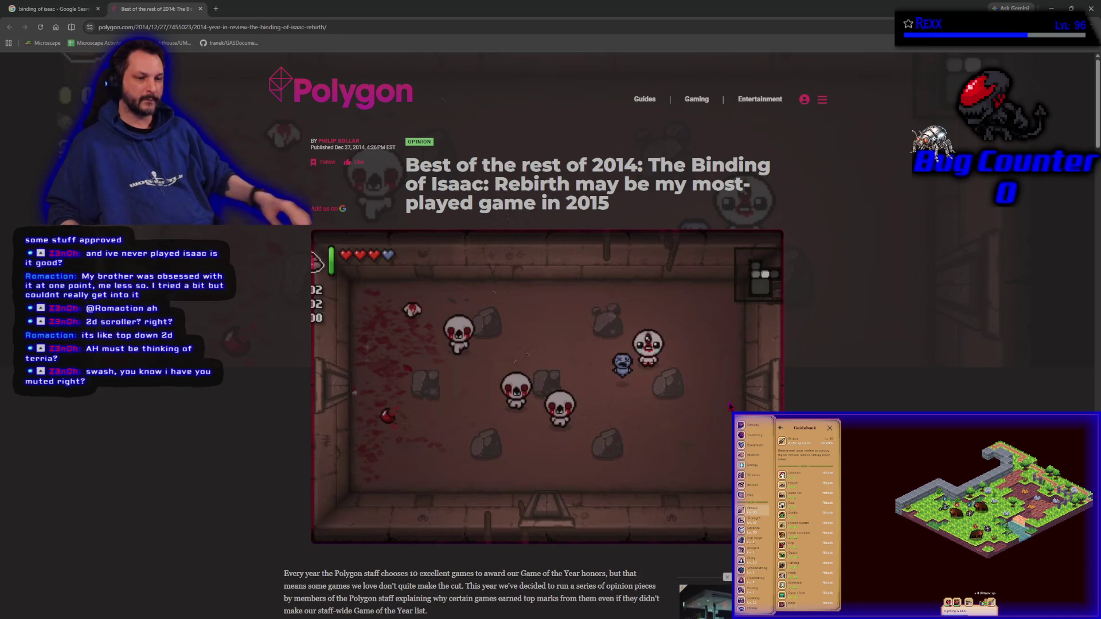
{"action": "middle_click", "coordinate": [159, 12]}
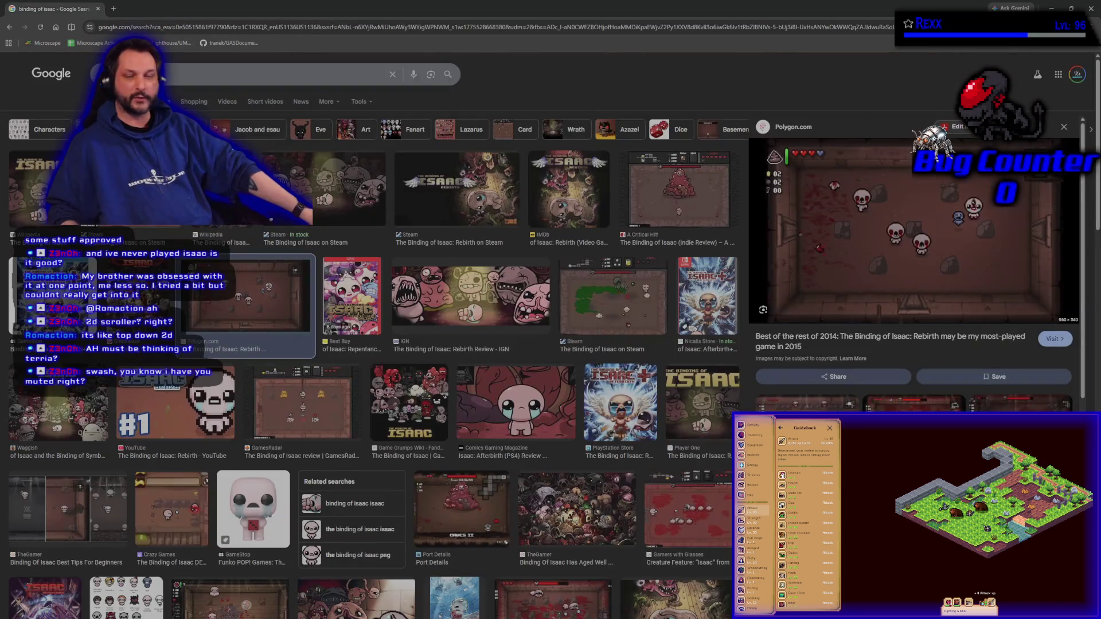
{"action": "middle_click", "coordinate": [36, 13]}
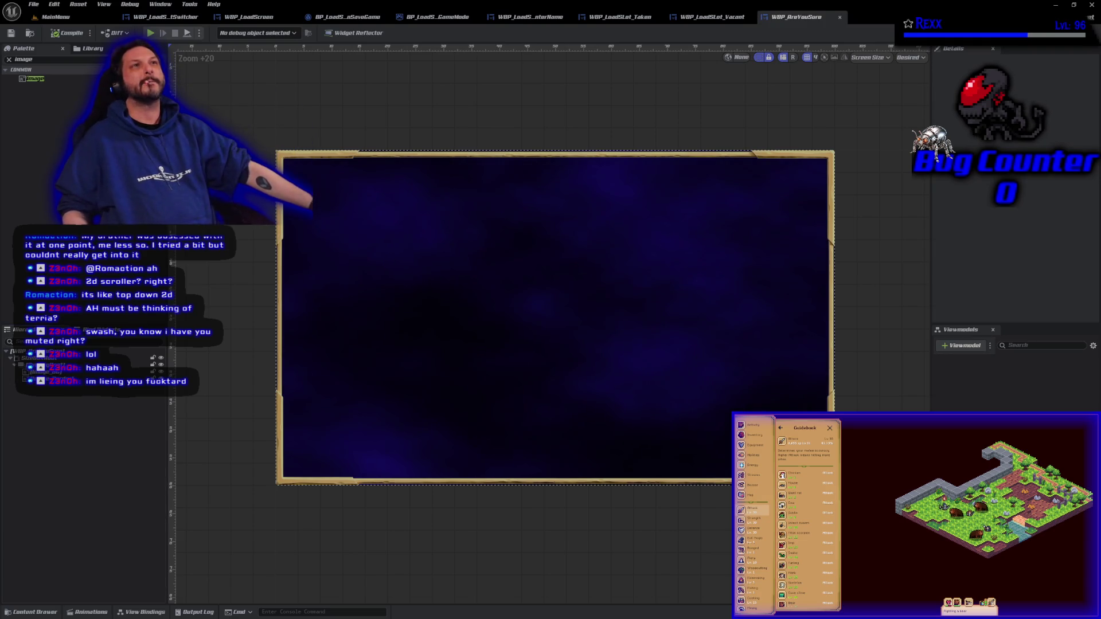
{"action": "left_click", "coordinate": [40, 59]}
{"action": "type", "text": "wrap bo"}
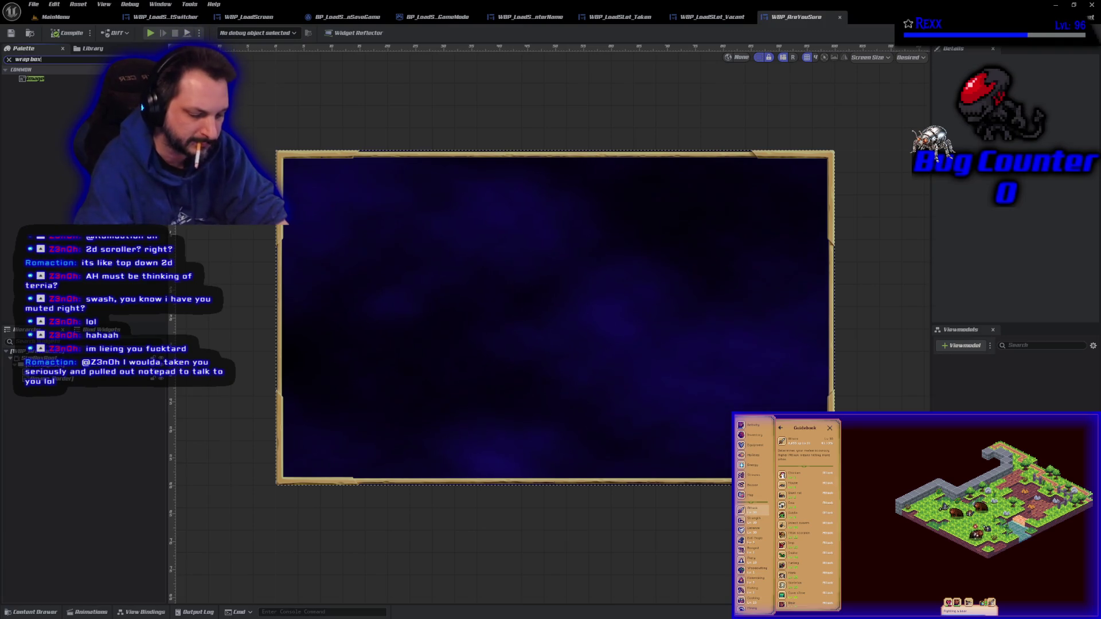
{"action": "type", "text": "x"}
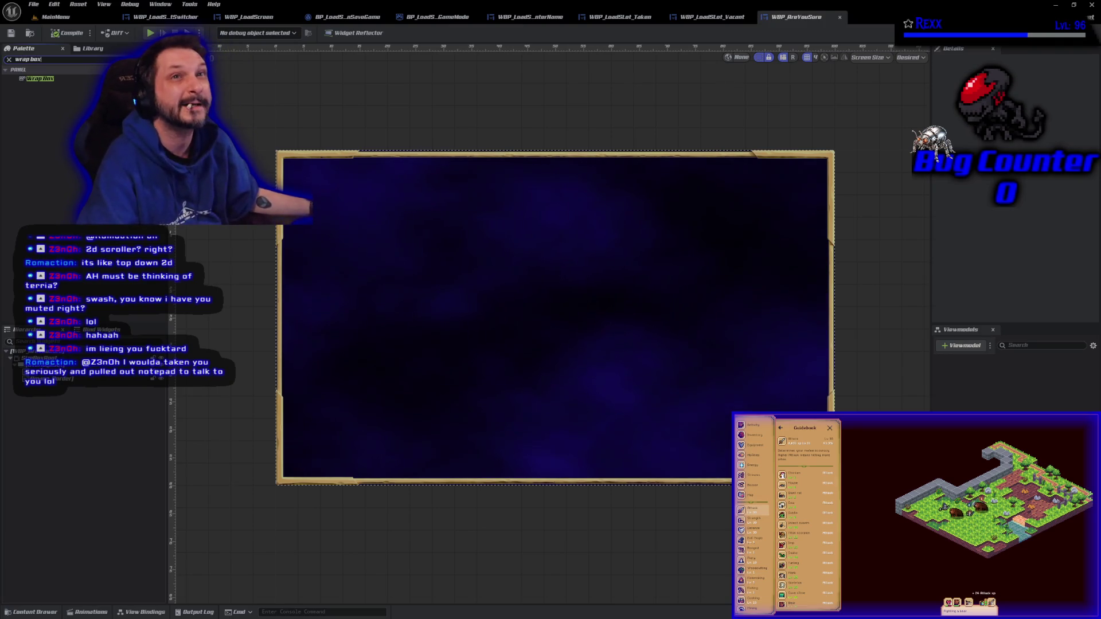
- Place a Wrap Box under the border and set it to Fill Vertically
{"action": "mouse_move", "coordinate": [41, 78]}
{"action": "left_mouse_down"}
{"action": "mouse_move", "coordinate": [55, 425]}
{"action": "mouse_move", "coordinate": [144, 368]}
{"action": "mouse_move", "coordinate": [18, 365]}
{"action": "left_mouse_up"}
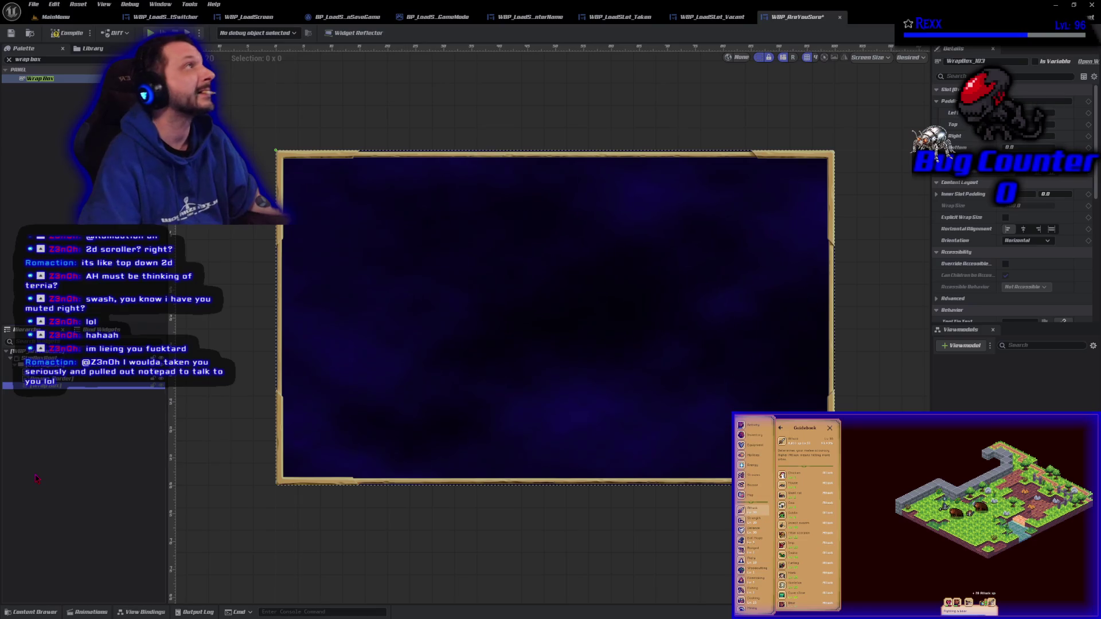
{"action": "left_click", "coordinate": [1068, 175]}
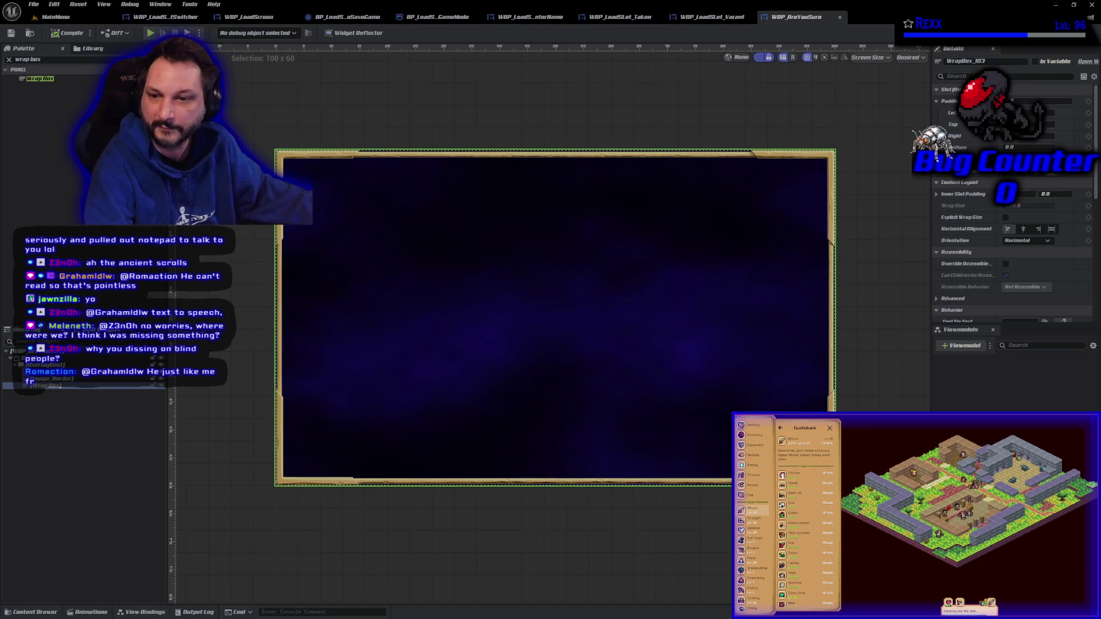
- Add a Text widget from the Palette inside the wrap box
{"action": "scroll", "coordinate": [555, 318], "scroll_direction": "up", "scroll_amount": 1}
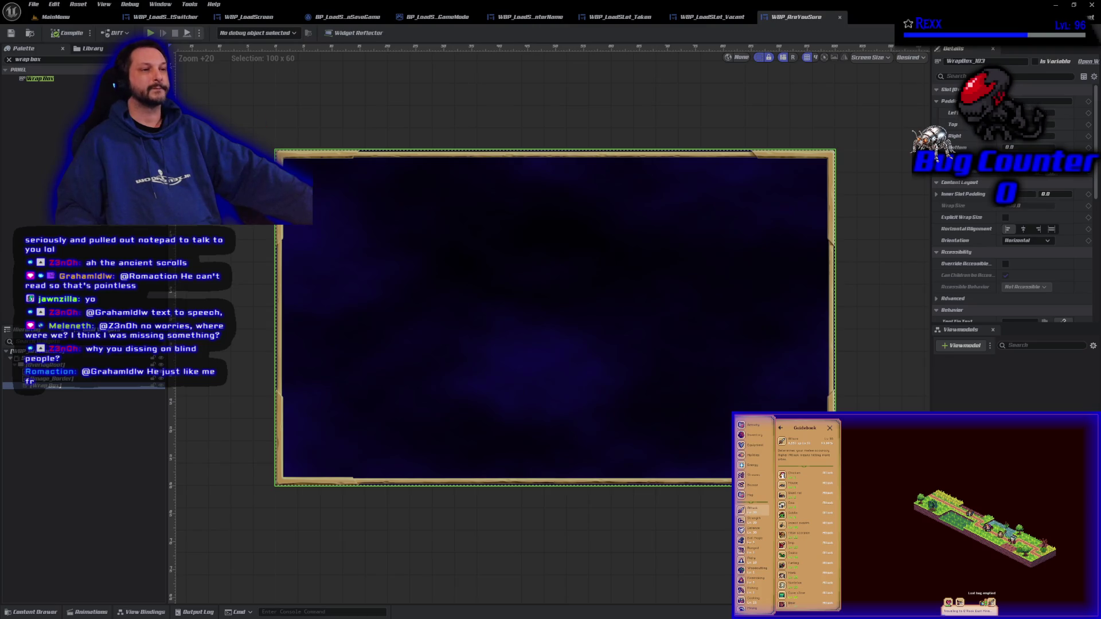
{"action": "left_click", "coordinate": [36, 59]}
{"action": "type", "text": "te"}
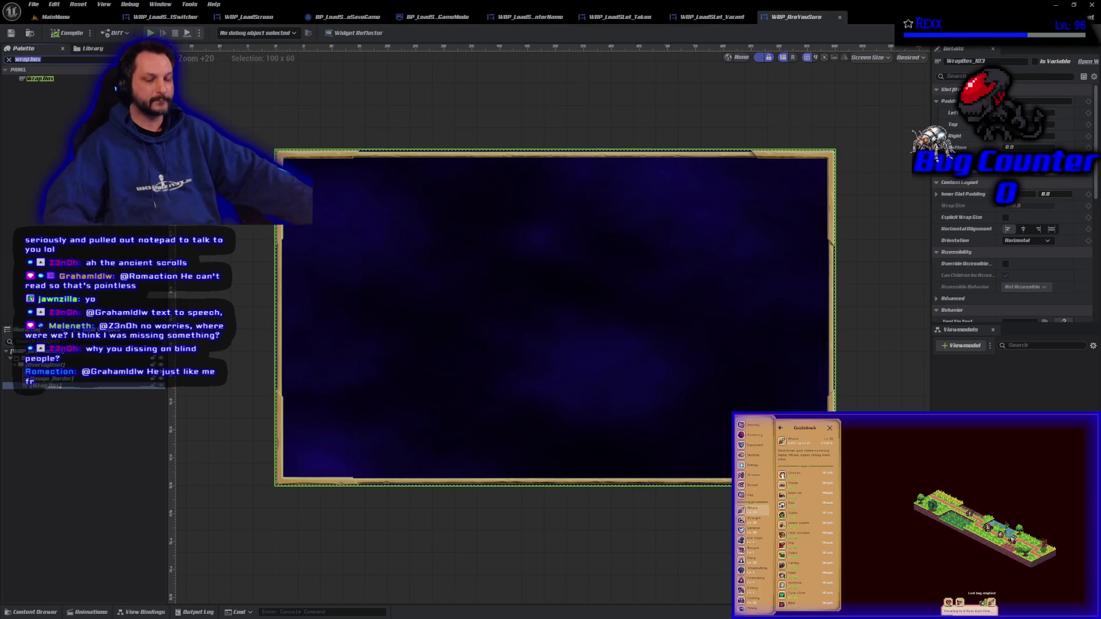
{"action": "type", "text": "xt"}
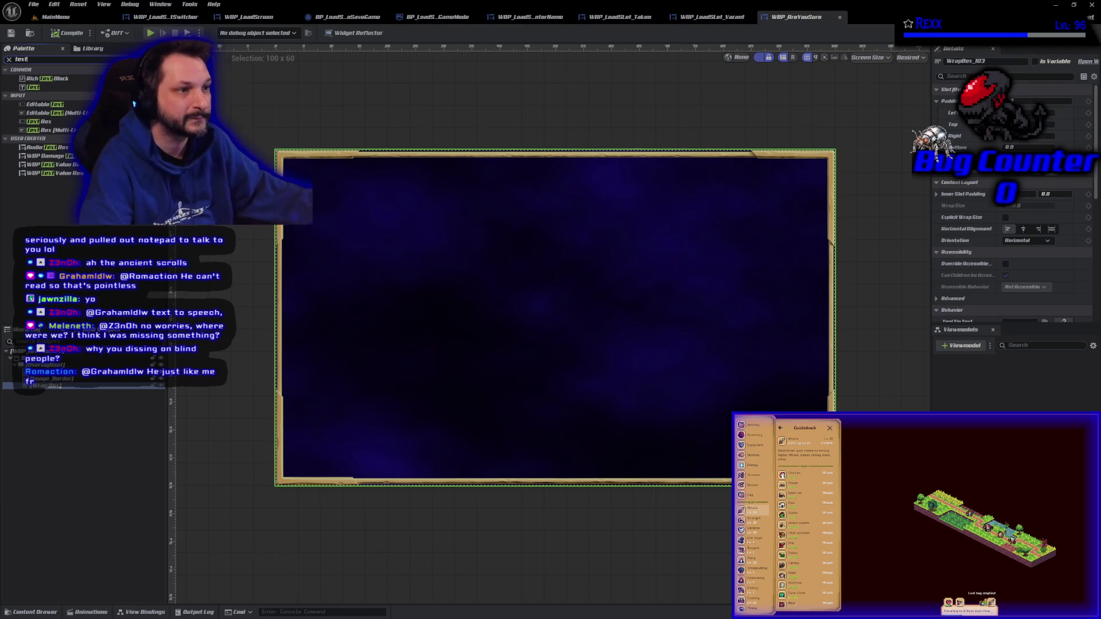
{"action": "left_click", "coordinate": [62, 88]}
{"action": "left_click_drag", "start_coordinate": [62, 88], "coordinate": [52, 390]}
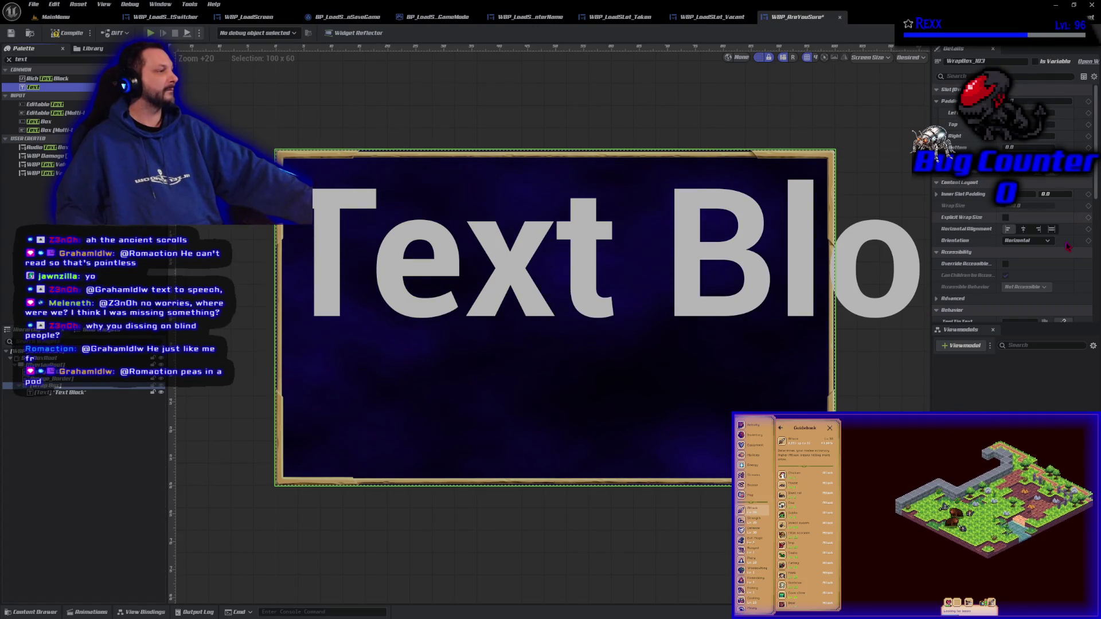
- Set the new text block's text to 'Are You Sure?'
{"action": "left_click", "coordinate": [60, 392]}
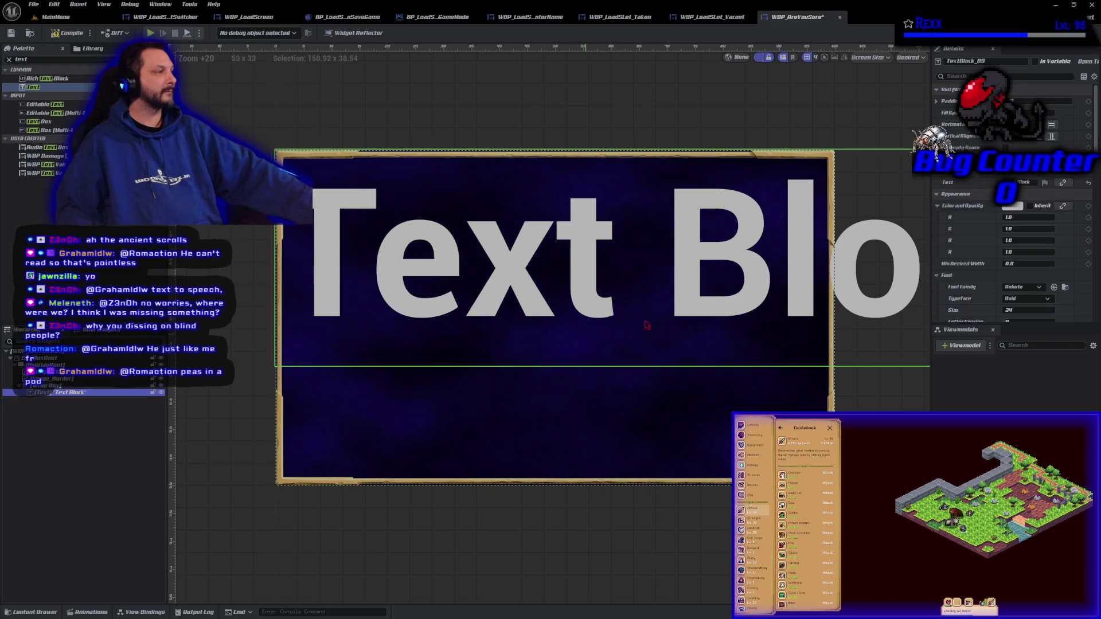
{"action": "left_click", "coordinate": [1035, 184]}
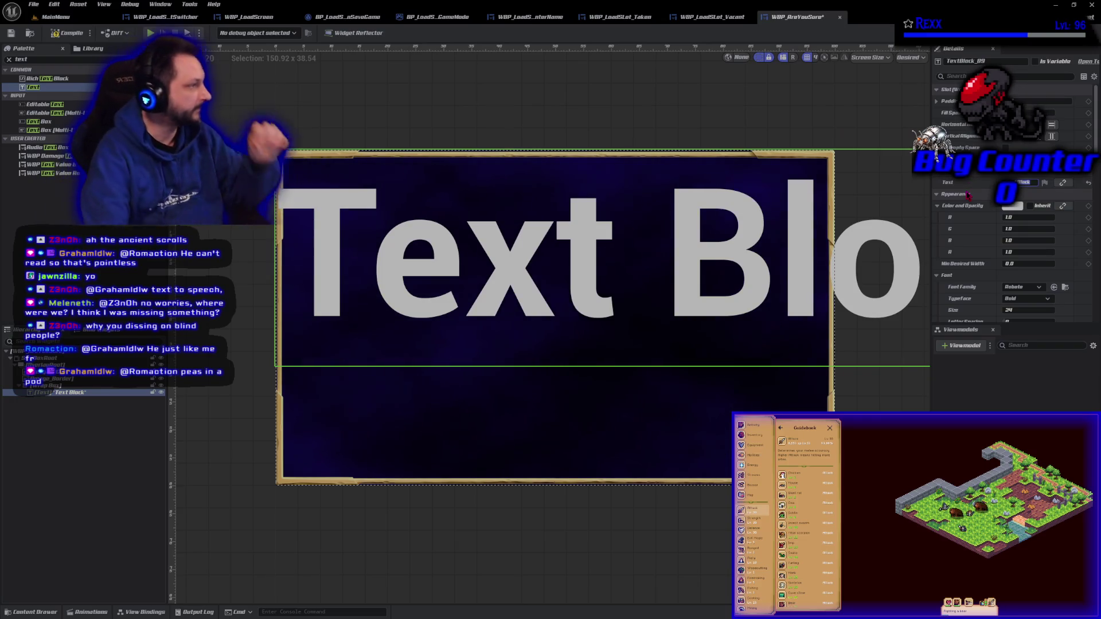
{"action": "type", "text": "Clear"}
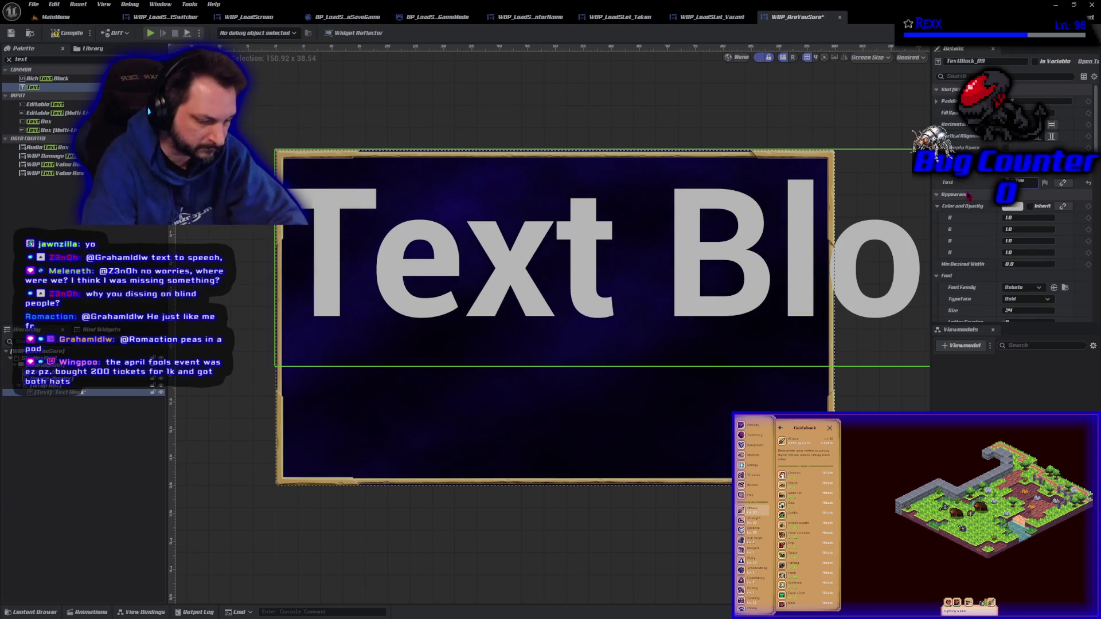
{"action": "key", "text": "Return"}
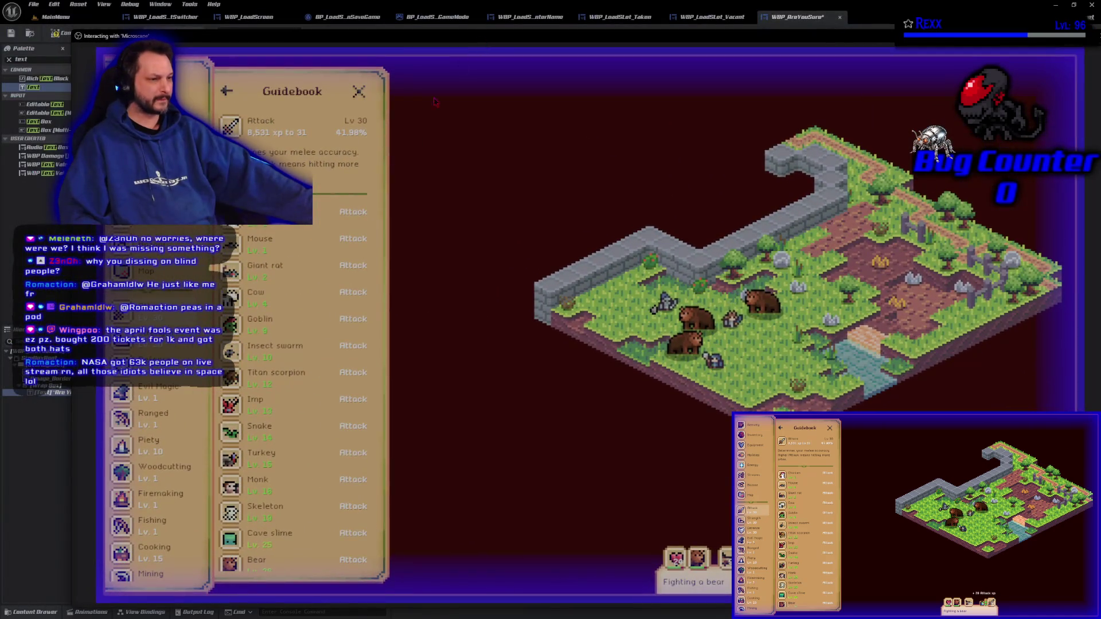
- Scroll the Microscape inventory list down to Special Items and Pets
{"action": "left_click", "coordinate": [155, 117]}
{"action": "scroll", "coordinate": [278, 415], "scroll_direction": "down", "scroll_amount": 5}
{"action": "scroll", "coordinate": [276, 414], "scroll_direction": "down", "scroll_amount": 3}
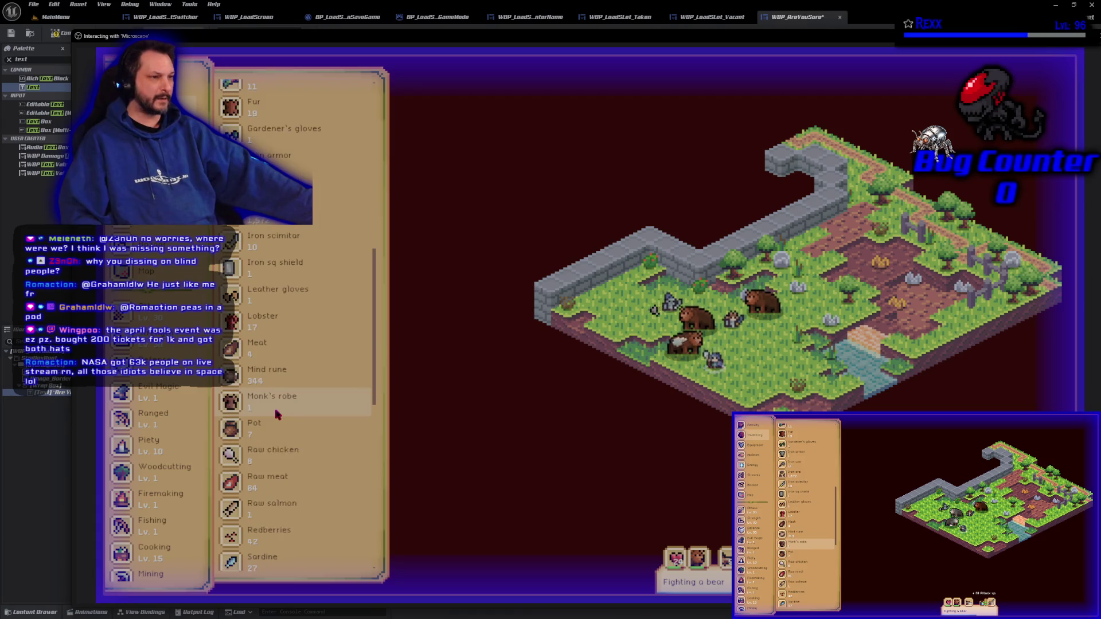
{"action": "scroll", "coordinate": [278, 411], "scroll_direction": "down", "scroll_amount": 10}
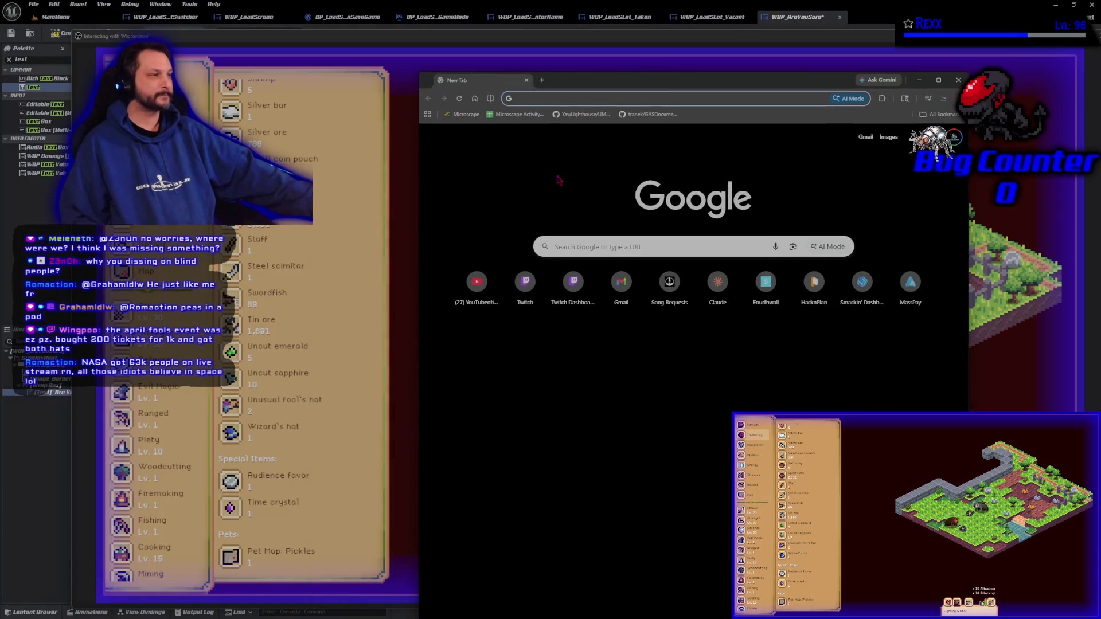
- Search 'twitch nasa', open NASA's live Twitch channel, and maximize the browser
{"action": "type", "text": "twitch nasa"}
{"action": "key", "text": "Return"}
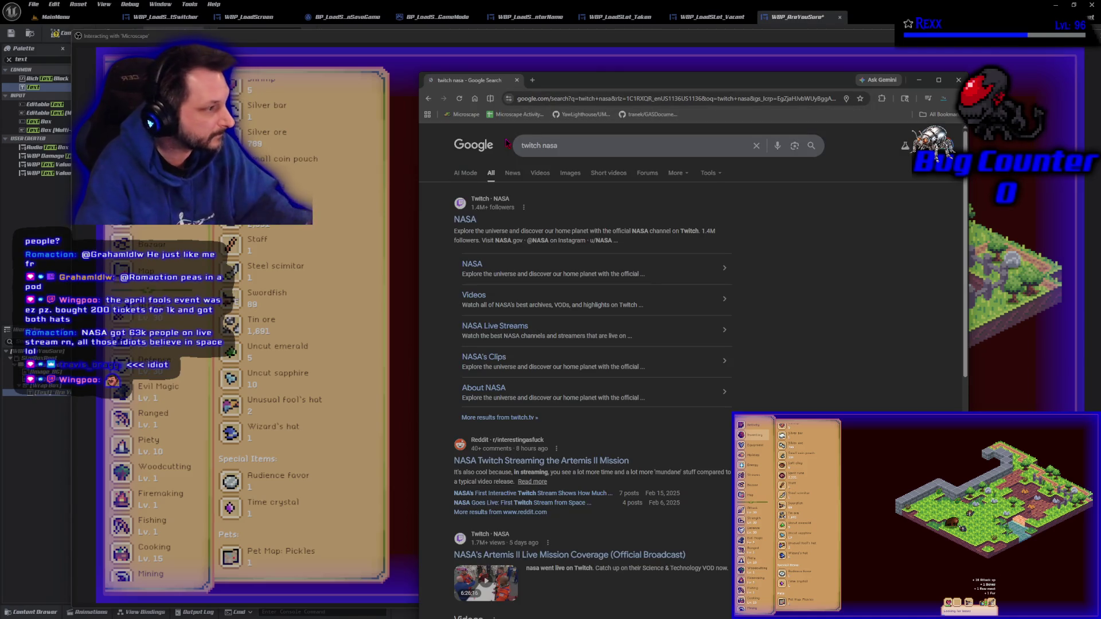
{"action": "left_click", "coordinate": [465, 220]}
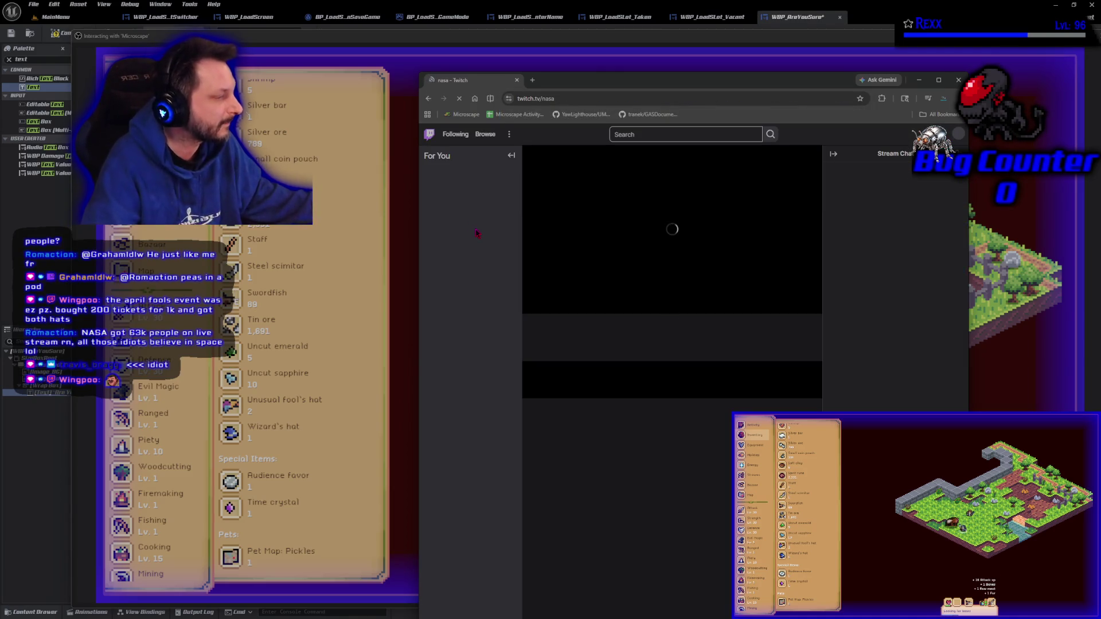
{"action": "mouse_move", "coordinate": [941, 82]}
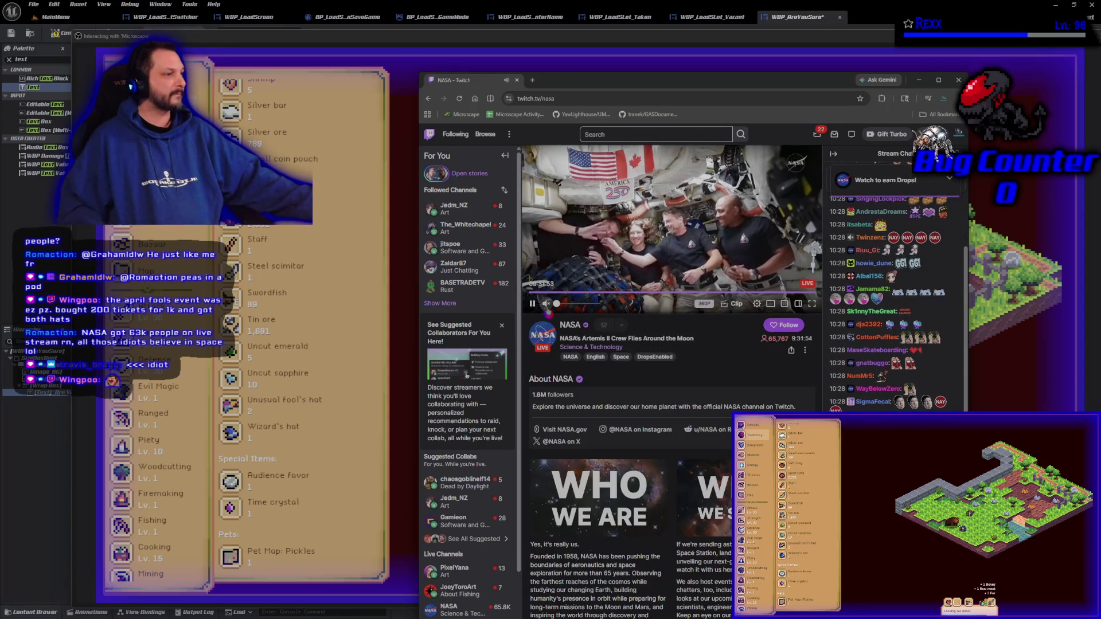
{"action": "left_click", "coordinate": [939, 79]}
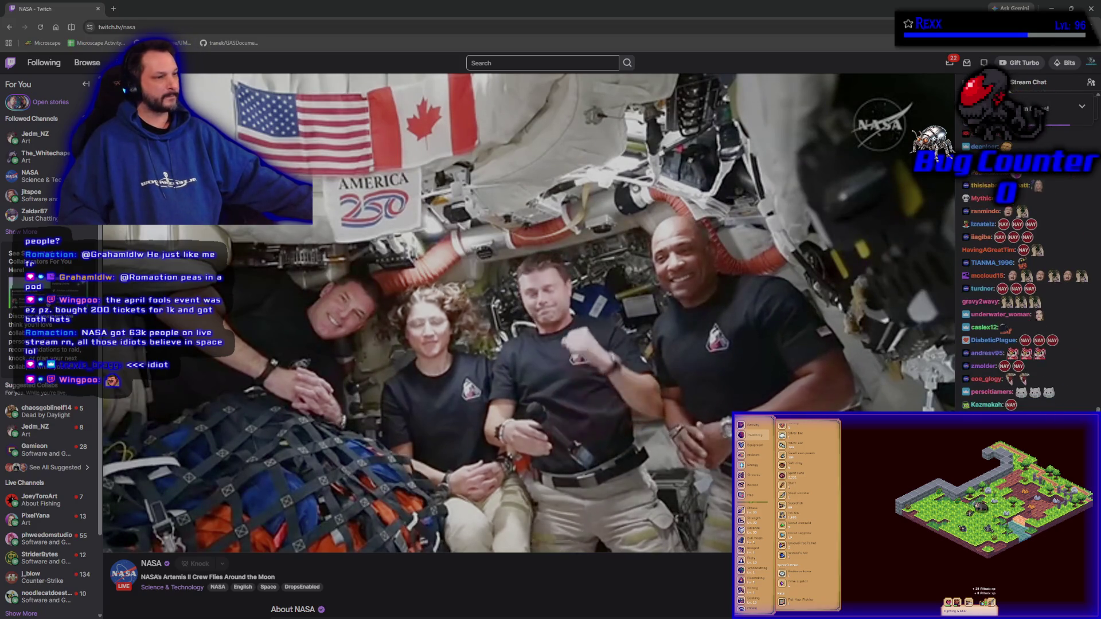
- Return from the Twitch stream to the Unreal Editor and stop the game preview
{"action": "mouse_move", "coordinate": [330, 287]}
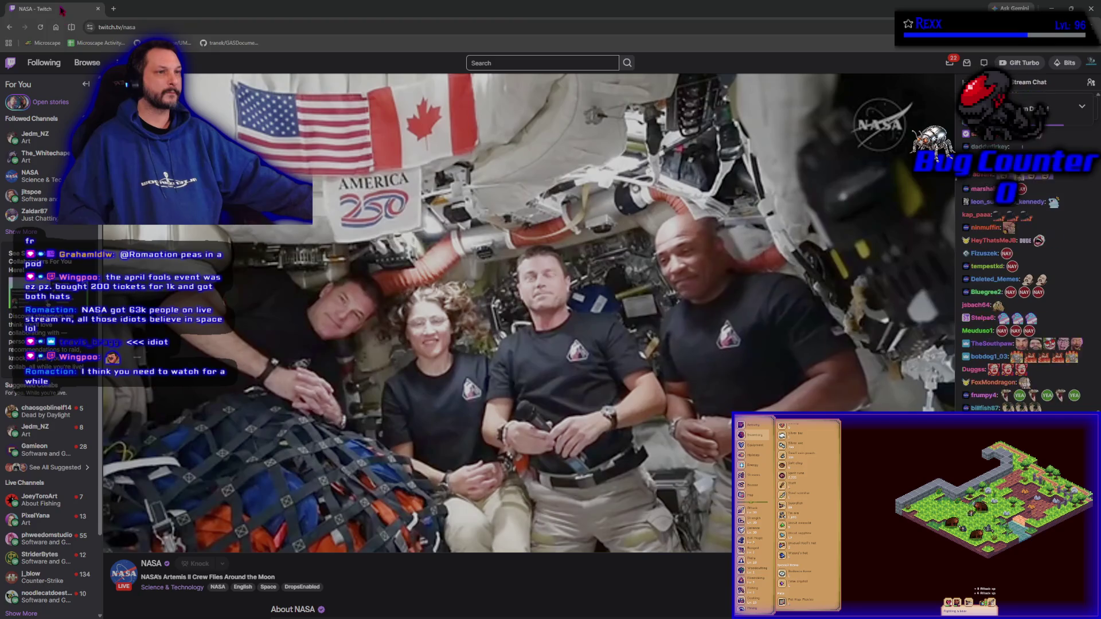
{"action": "key", "text": "alt+Tab"}
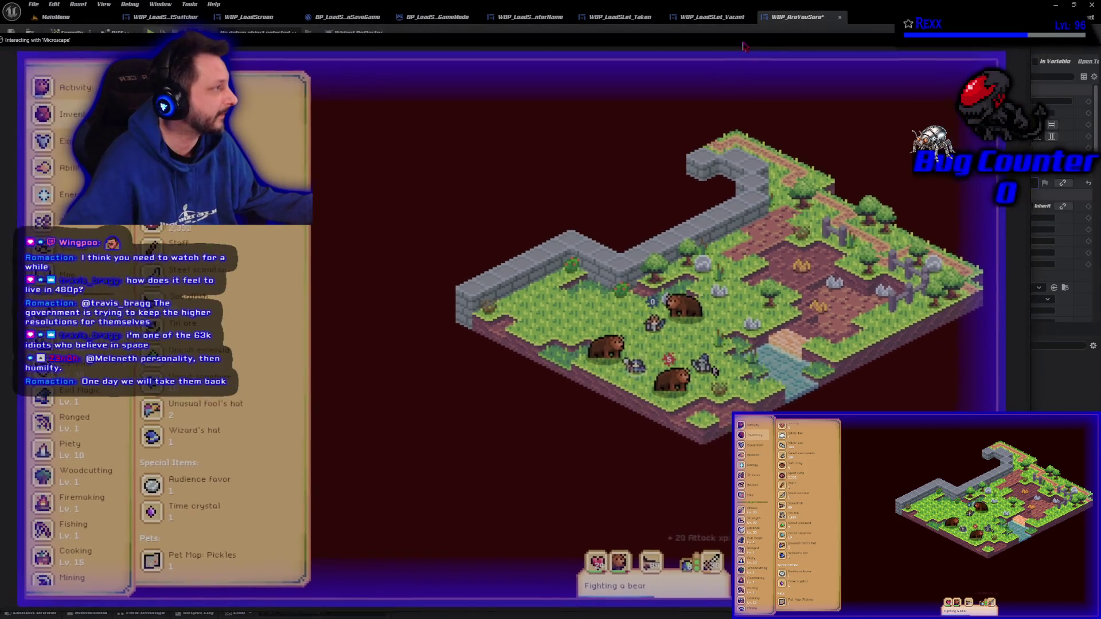
{"action": "key", "text": "Escape"}
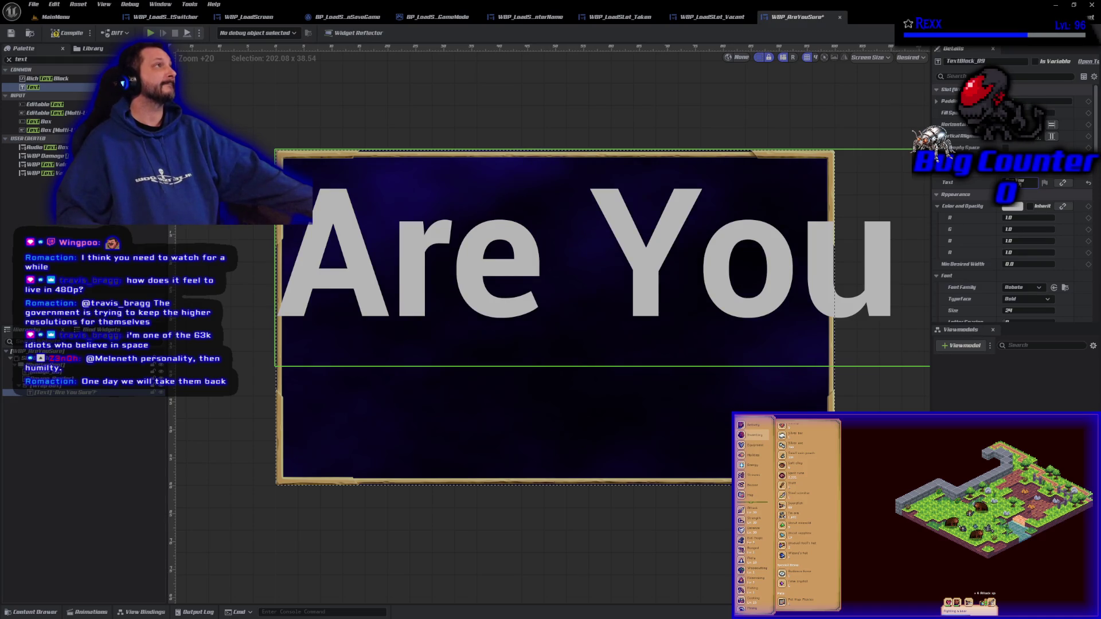
- Set the title font to Amarante size 12, save, and switch to WBP_LoadScreen
{"action": "left_click", "coordinate": [1024, 291]}
{"action": "scroll", "coordinate": [1029, 394], "scroll_direction": "up", "scroll_amount": 2}
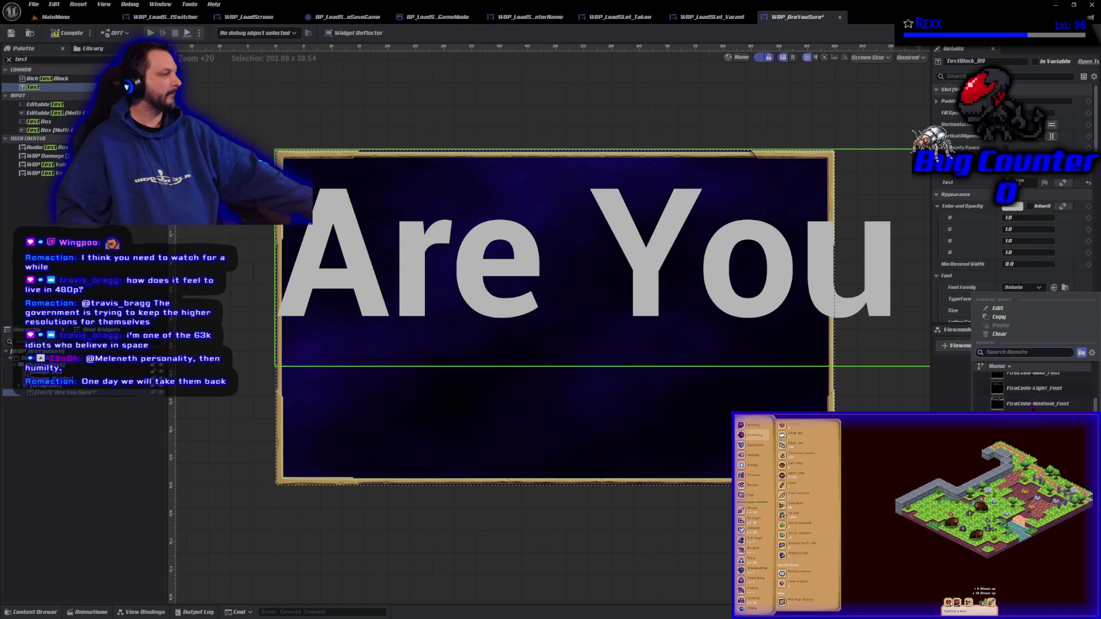
{"action": "left_click", "coordinate": [1029, 394]}
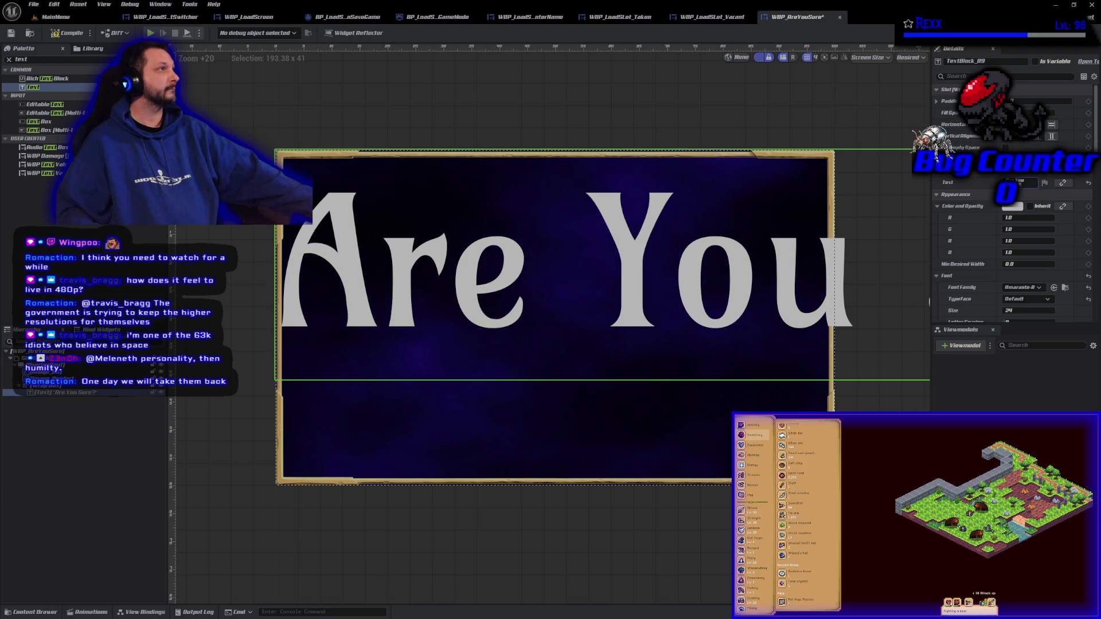
{"action": "left_click", "coordinate": [1017, 311]}
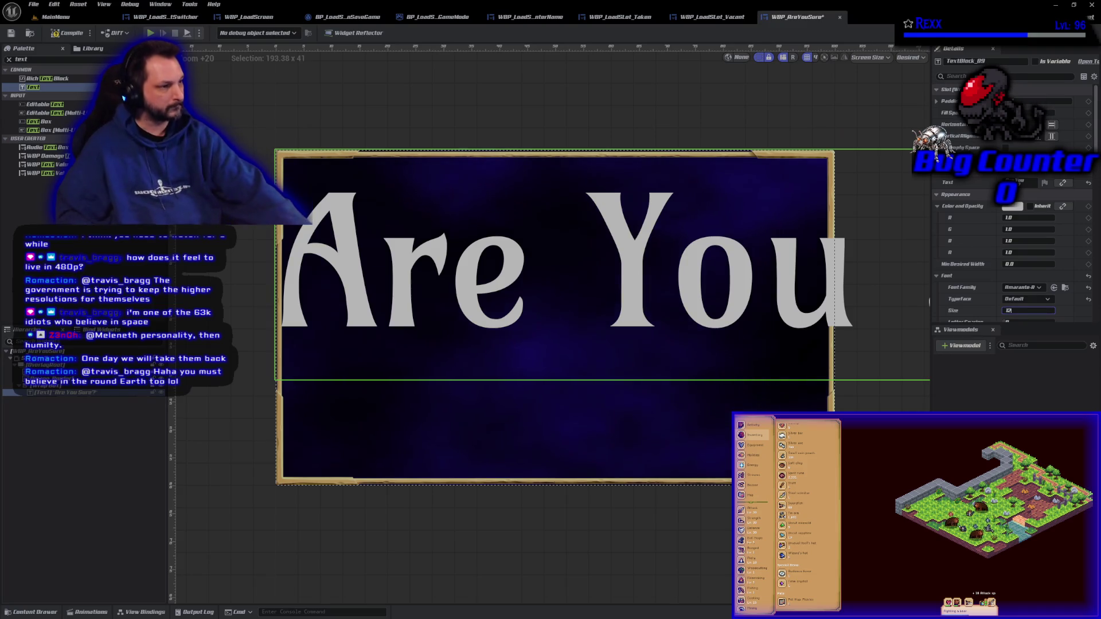
{"action": "type", "text": "12"}
{"action": "key", "text": "Return"}
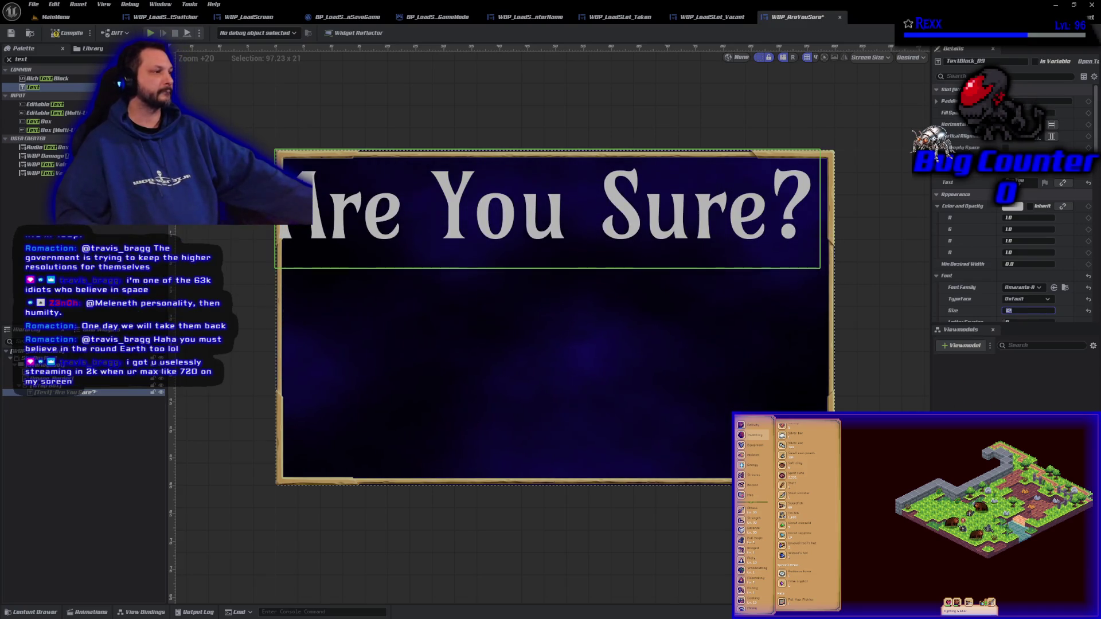
{"action": "left_click", "coordinate": [11, 33]}
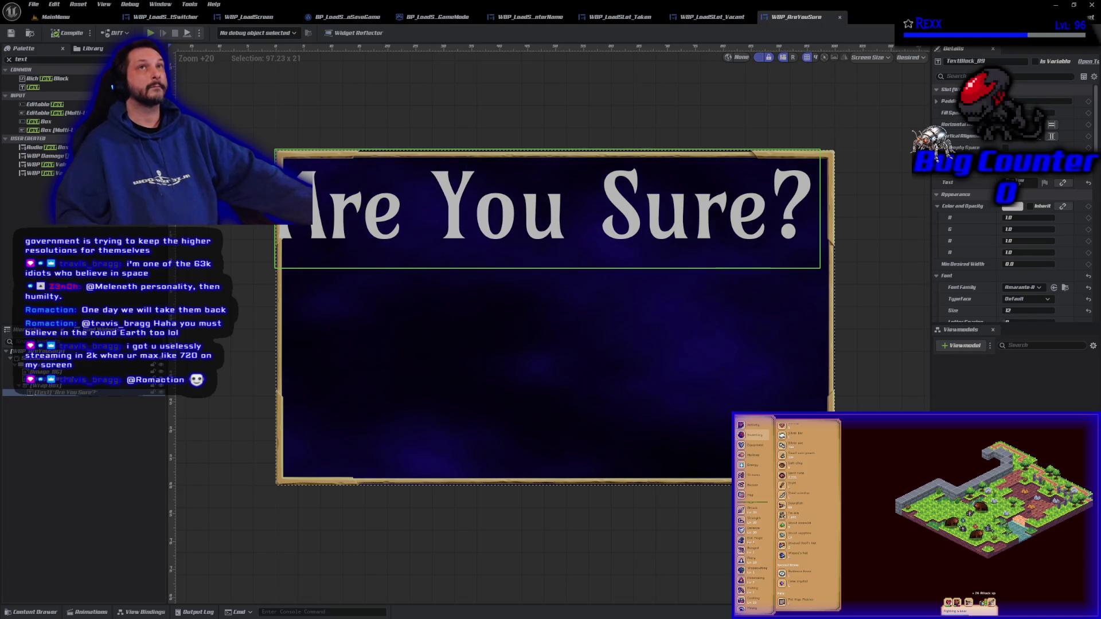
{"action": "left_click", "coordinate": [258, 18]}
{"action": "left_click", "coordinate": [100, 59]}
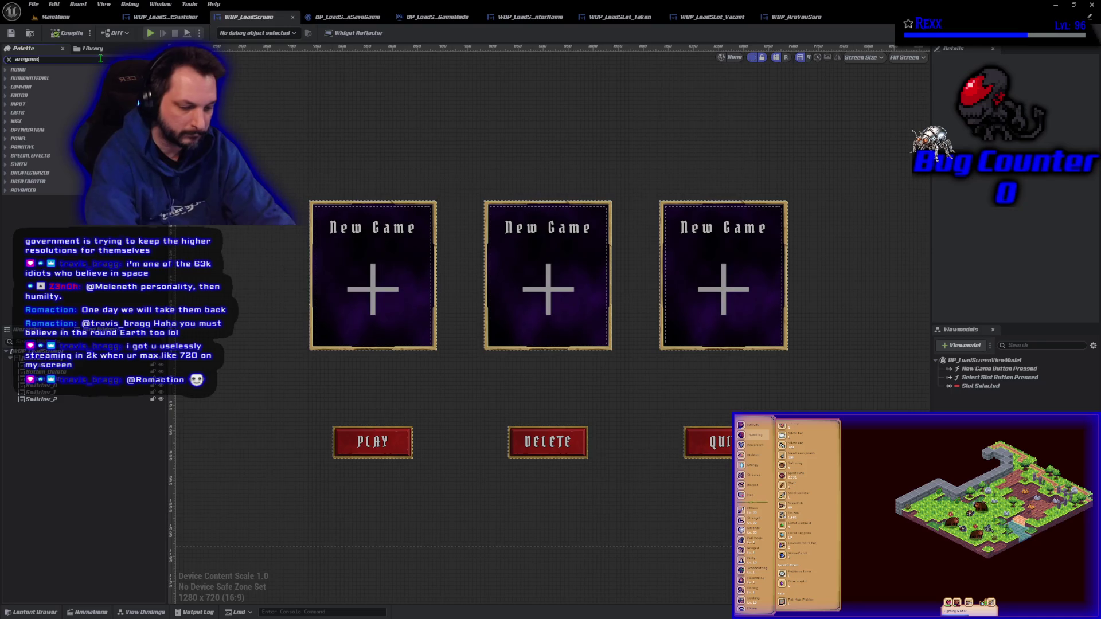
- Try dropping the areyousure widget onto WBP_LoadScreen, undo it, and return to WBP_AreYouSure
{"action": "type", "text": "areyousure"}
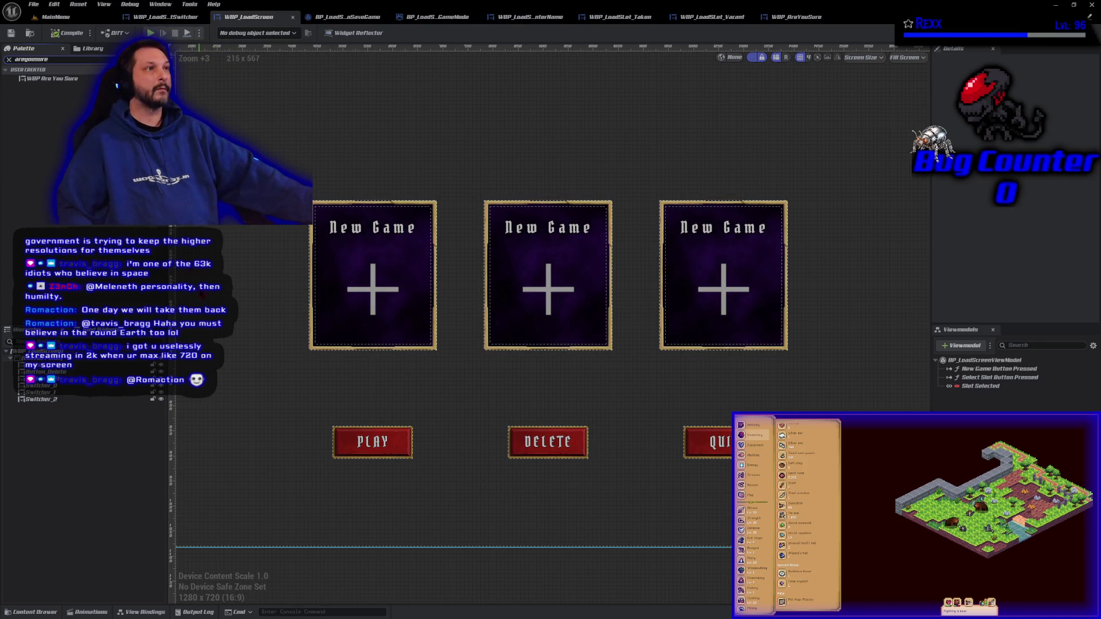
{"action": "mouse_move", "coordinate": [38, 79]}
{"action": "left_mouse_down"}
{"action": "mouse_move", "coordinate": [241, 121]}
{"action": "mouse_move", "coordinate": [499, 140]}
{"action": "mouse_move", "coordinate": [519, 123]}
{"action": "left_mouse_up"}
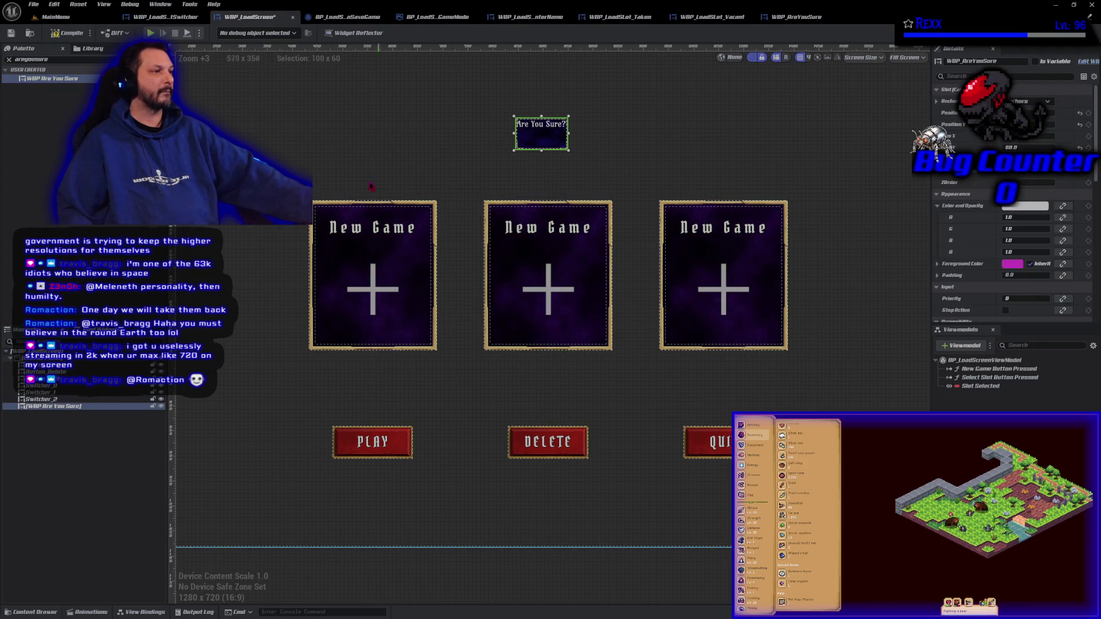
{"action": "scroll", "coordinate": [366, 189], "scroll_direction": "down", "scroll_amount": 3}
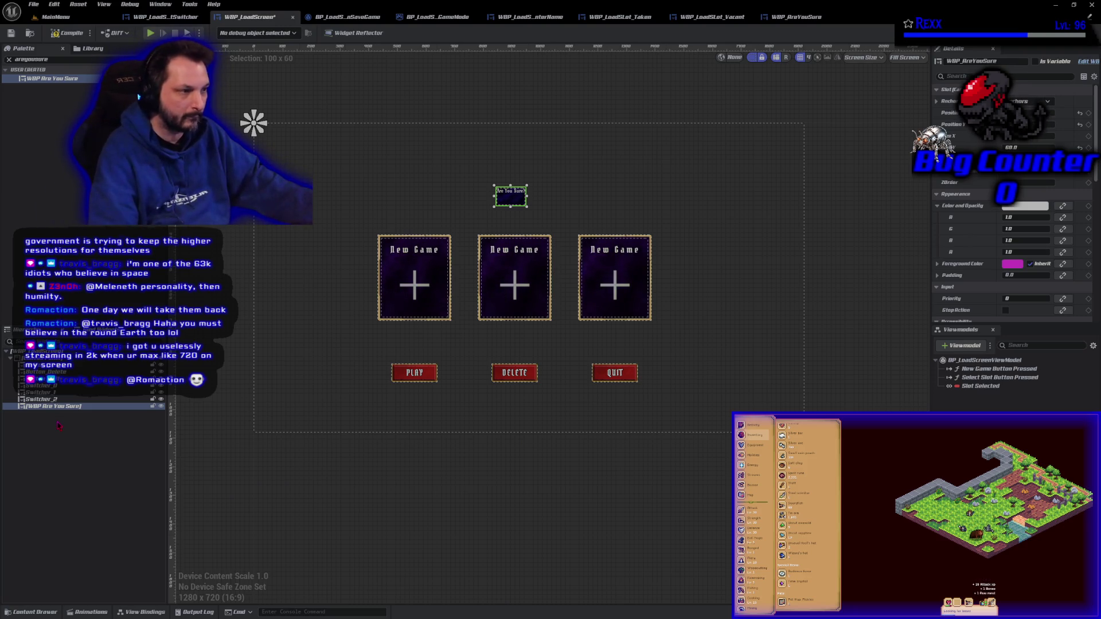
{"action": "key", "text": "ctrl+z"}
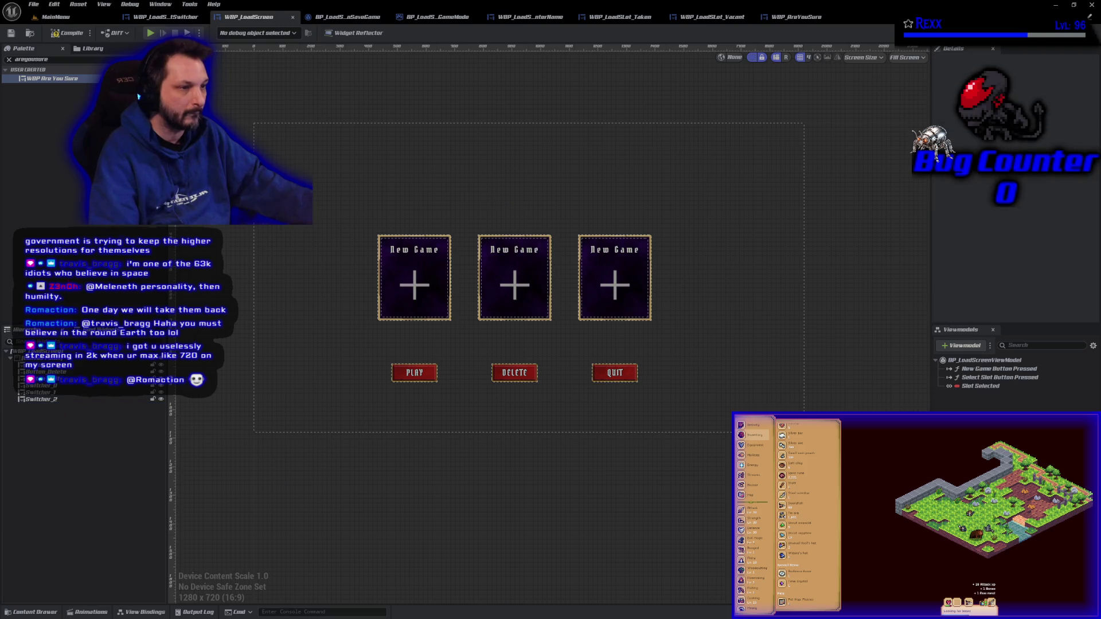
{"action": "left_click", "coordinate": [796, 17]}
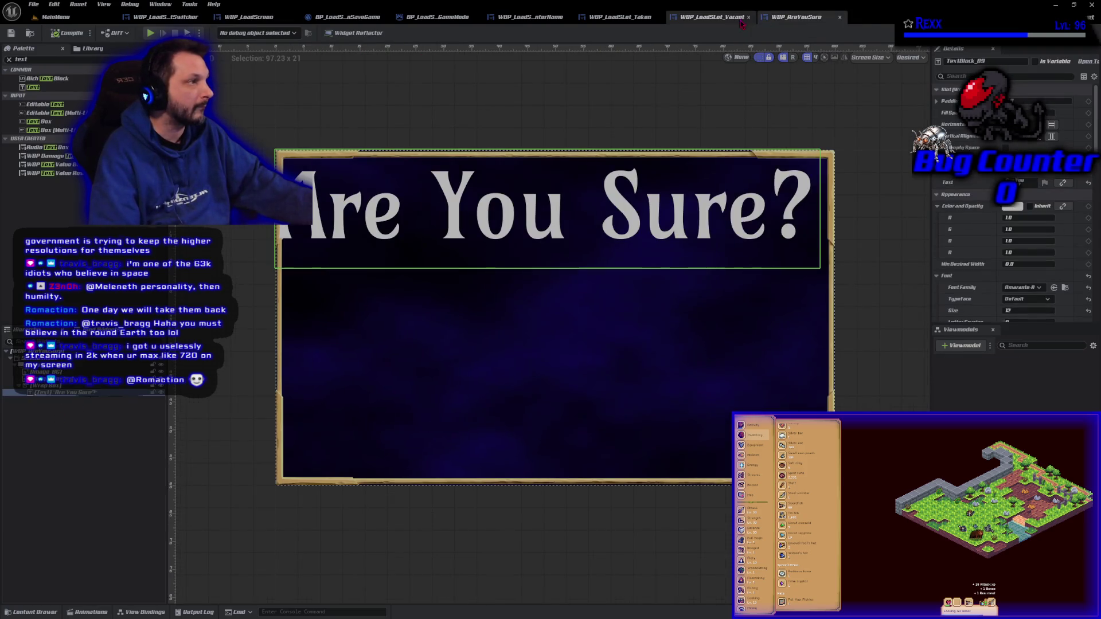
- Close the extra blueprint tabs, keeping MainMenu, WBP_LoadScreen and WBP_AreYouSure open
{"action": "middle_click", "coordinate": [638, 17]}
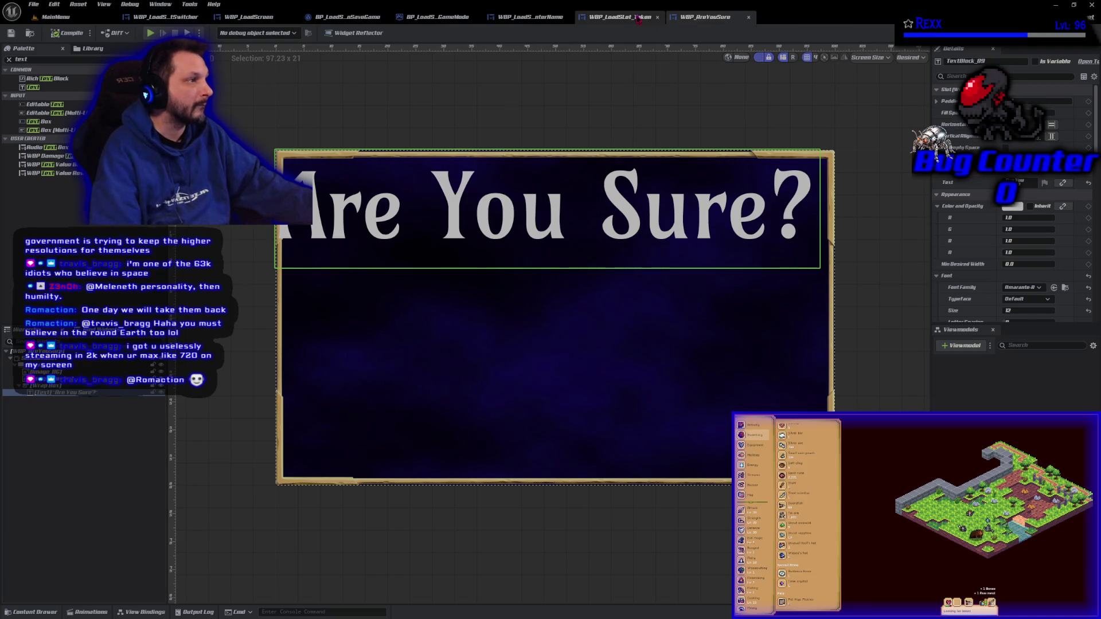
{"action": "middle_click", "coordinate": [631, 17]}
{"action": "middle_click", "coordinate": [530, 17]}
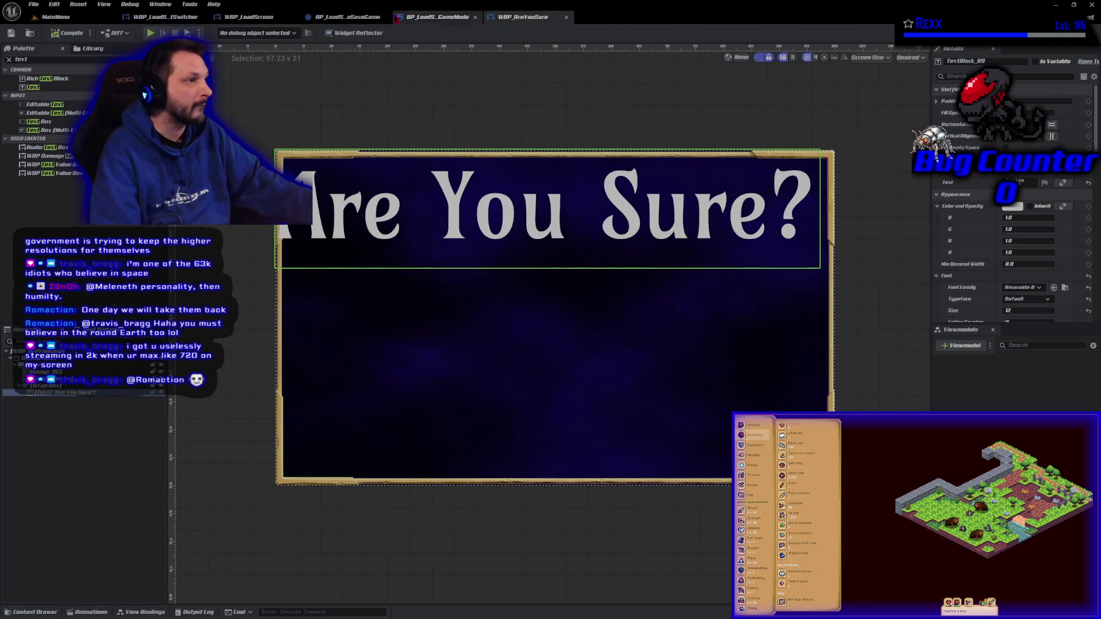
{"action": "middle_click", "coordinate": [164, 17]}
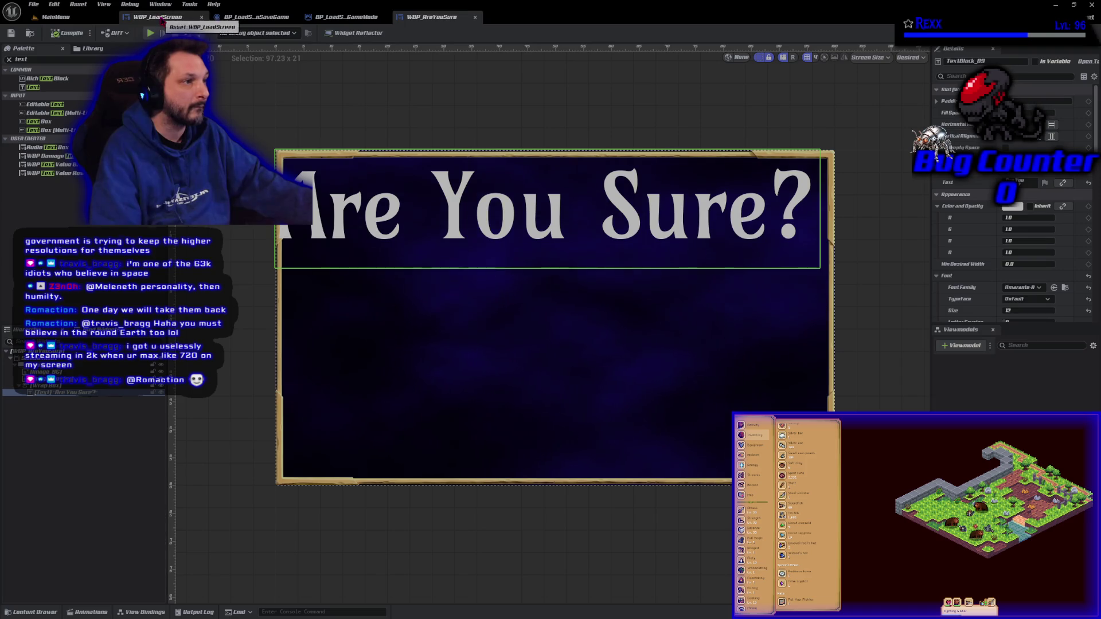
{"action": "left_click", "coordinate": [252, 23]}
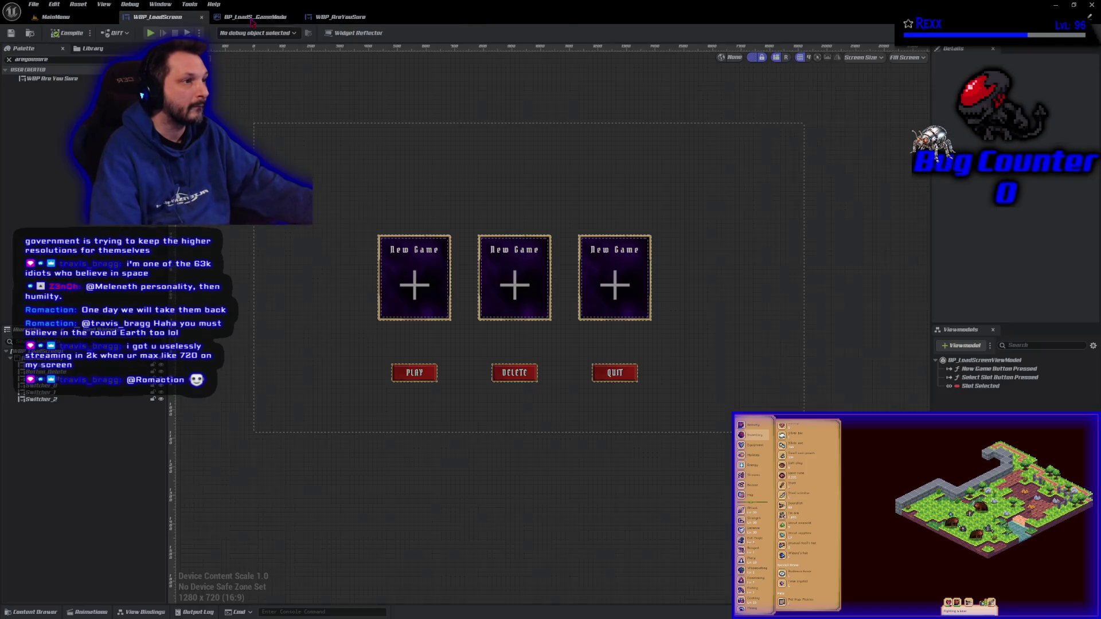
{"action": "middle_click", "coordinate": [255, 17]}
{"action": "middle_click", "coordinate": [263, 17]}
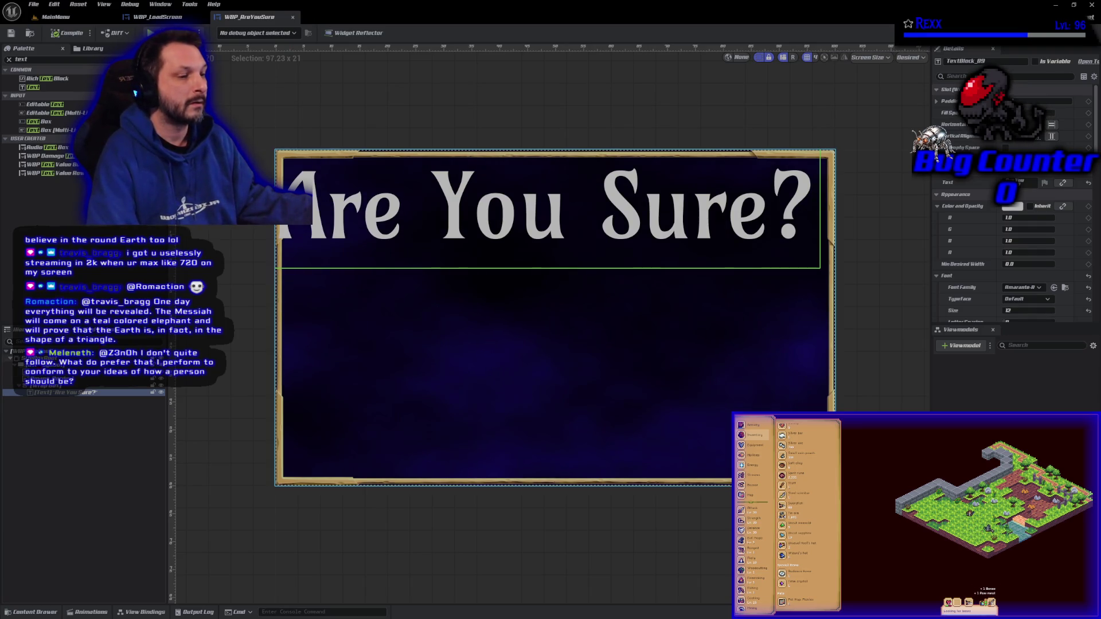
- Set SizeBoxRoot's width override to 200 and height override to 120
{"action": "left_click", "coordinate": [551, 373]}
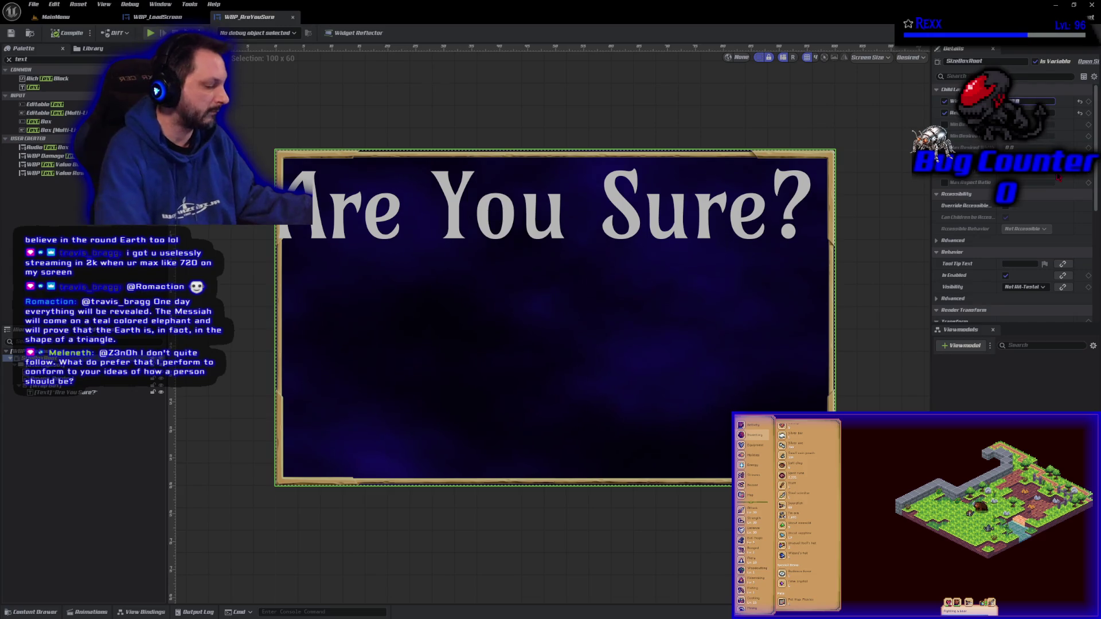
{"action": "key", "text": "Tab"}
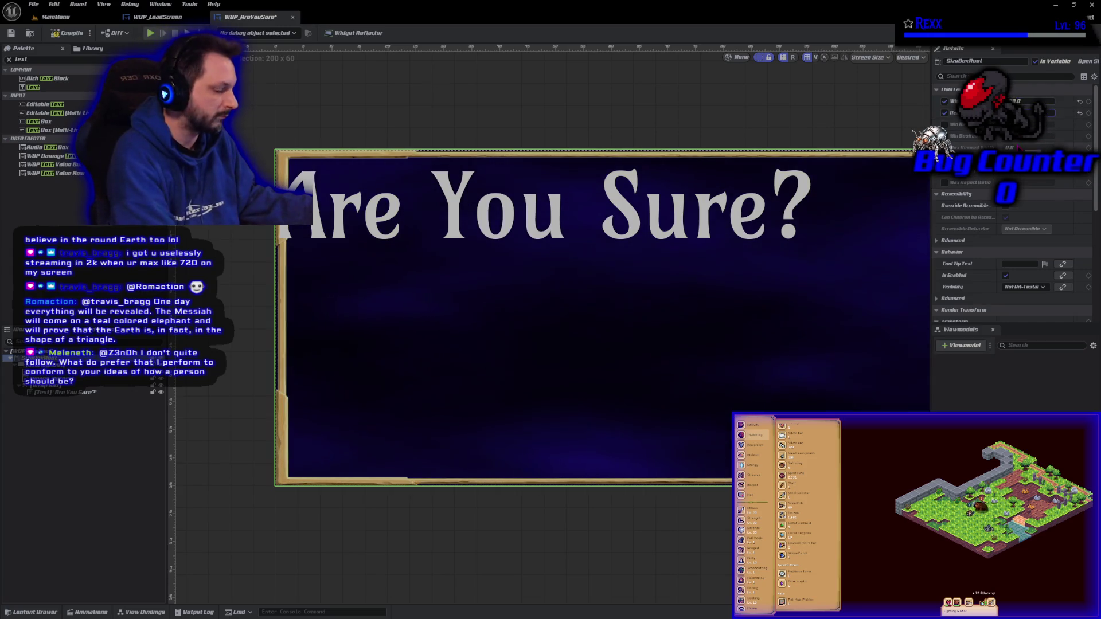
{"action": "type", "text": "120"}
{"action": "key", "text": "Return"}
{"action": "scroll", "coordinate": [538, 423], "scroll_direction": "down", "scroll_amount": 2}
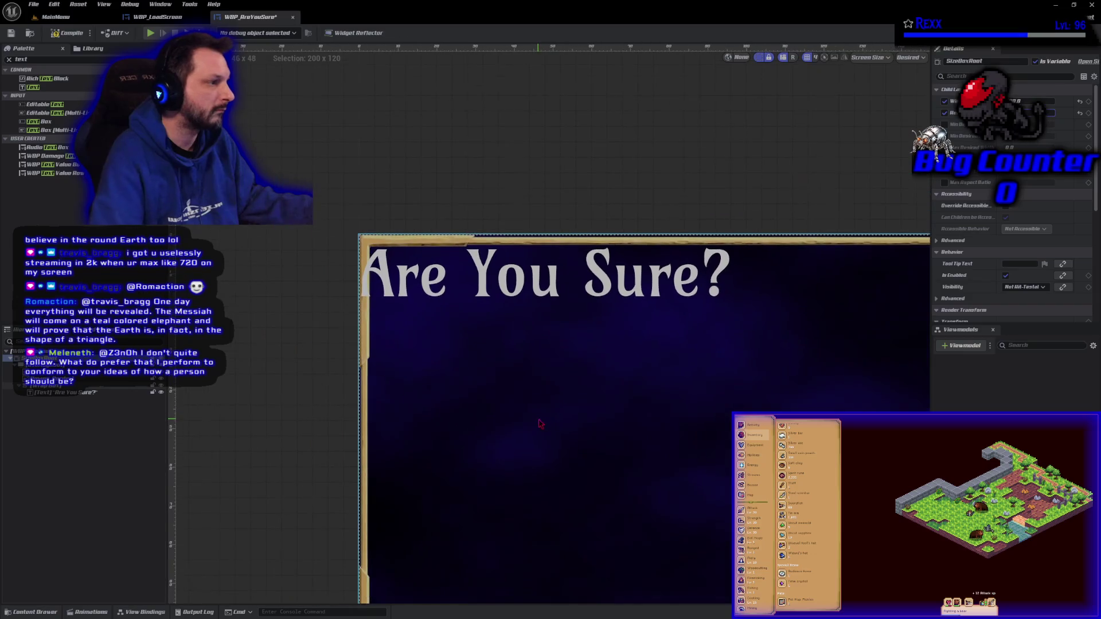
{"action": "mouse_move", "coordinate": [605, 263]}
{"action": "left_mouse_down"}
{"action": "mouse_move", "coordinate": [586, 238]}
{"action": "mouse_move", "coordinate": [442, 163]}
{"action": "left_mouse_up"}
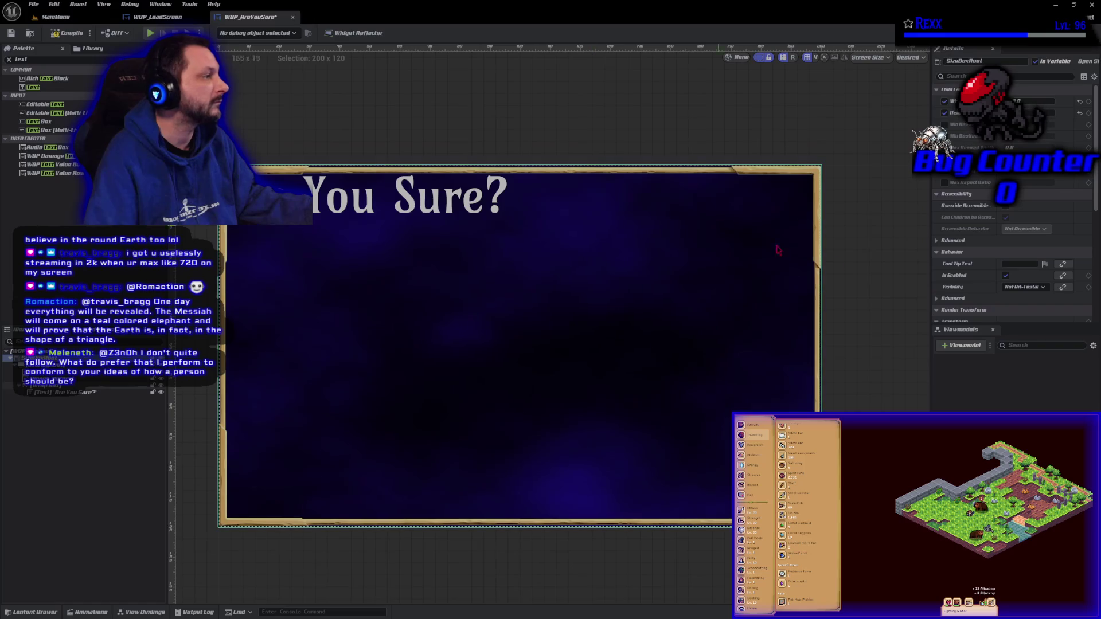
- Try title font sizes 20 and 24, settle on 18, and undo a Fill Empty Space toggle
{"action": "left_click", "coordinate": [82, 401]}
{"action": "left_click", "coordinate": [82, 396]}
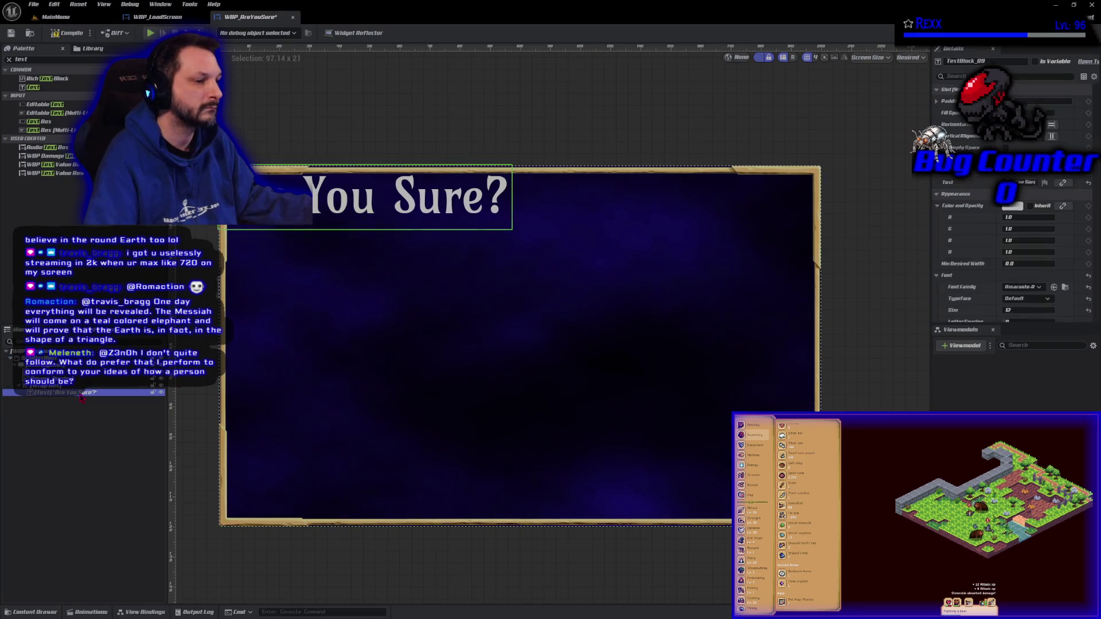
{"action": "left_click", "coordinate": [1026, 311]}
{"action": "type", "text": "20"}
{"action": "key", "text": "Return"}
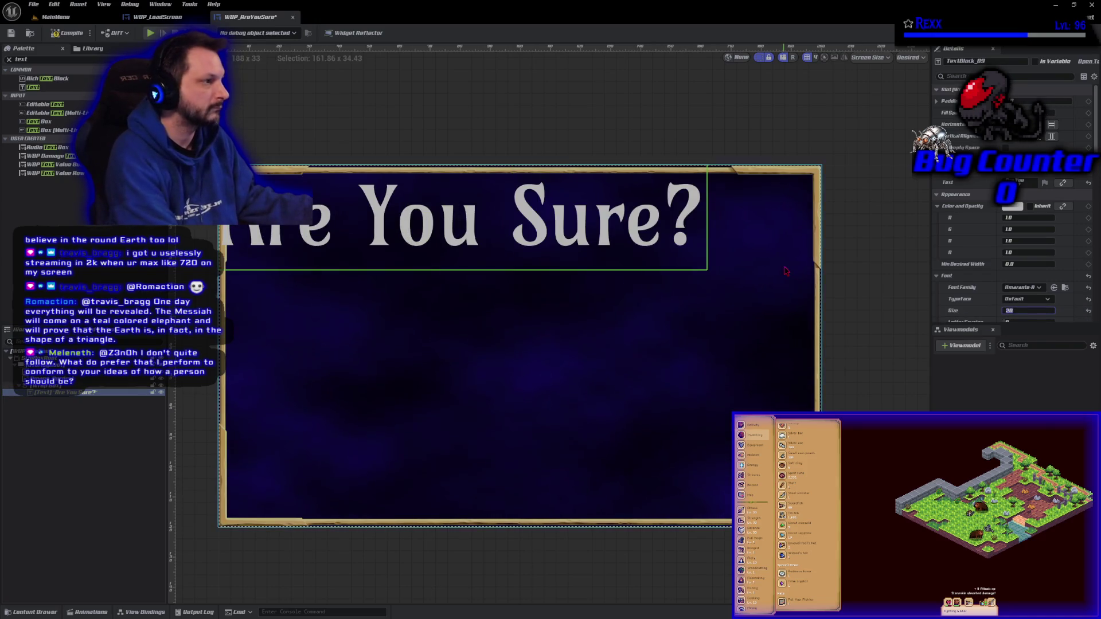
{"action": "key", "text": "Return"}
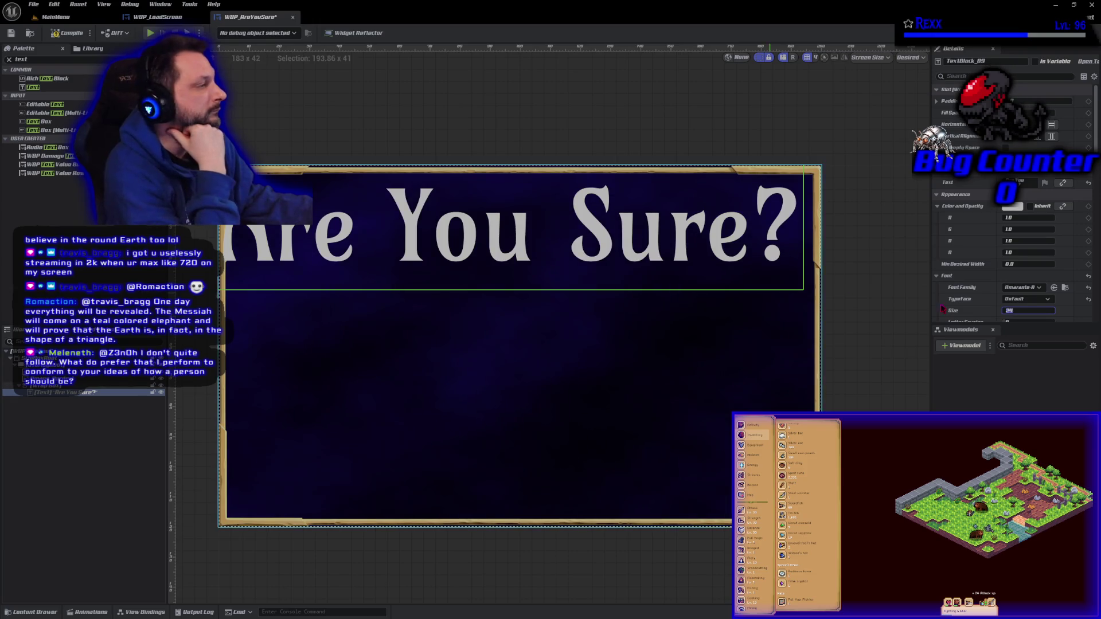
{"action": "left_click", "coordinate": [1016, 311]}
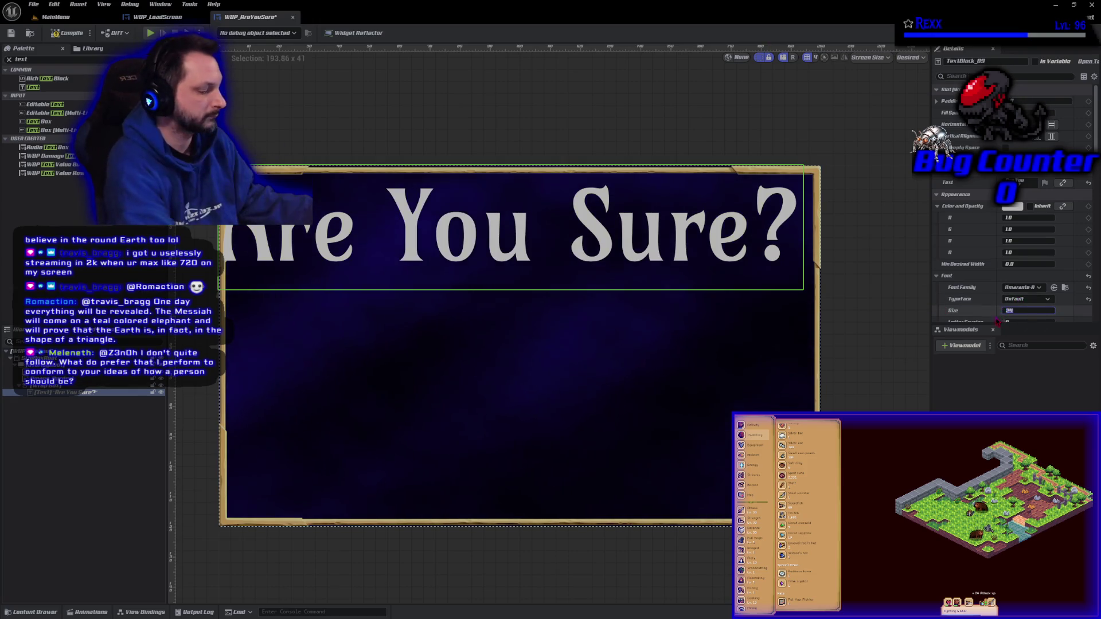
{"action": "type", "text": "18"}
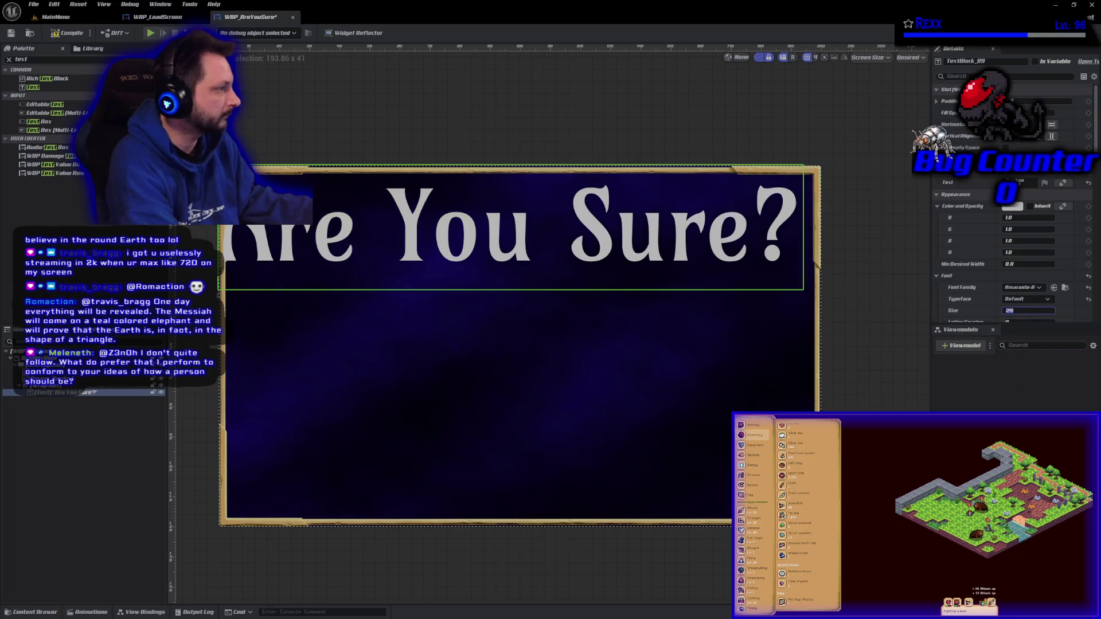
{"action": "key", "text": "Return"}
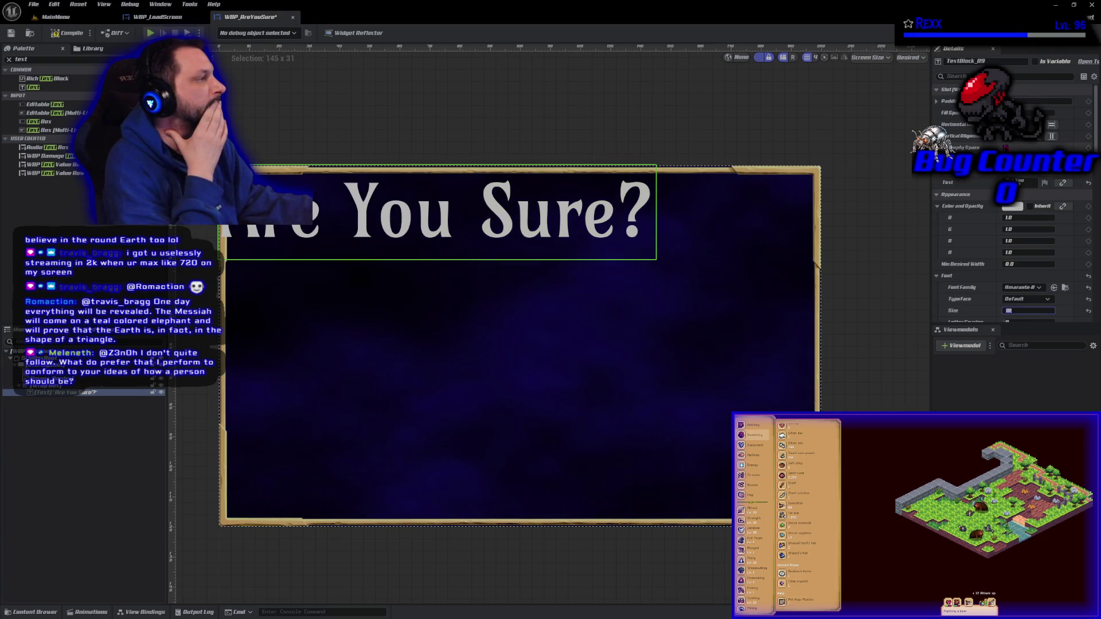
{"action": "left_click", "coordinate": [1005, 148]}
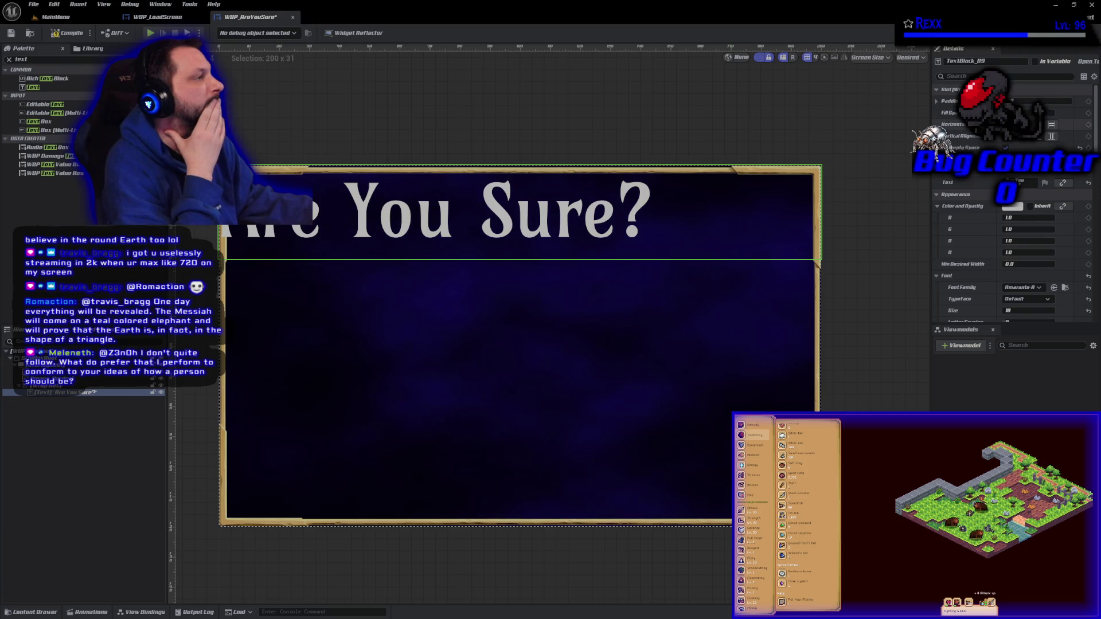
{"action": "key", "text": "ctrl+z"}
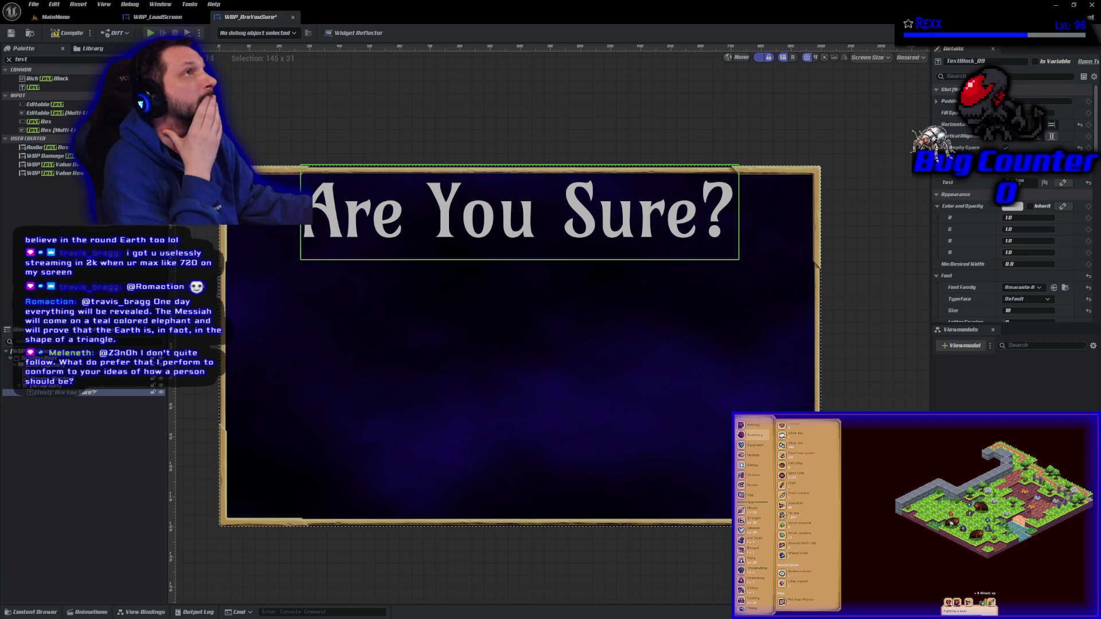
- Add a Spacer from the Palette directly beneath the 'Are You Sure?' title
{"action": "type", "text": "space"}
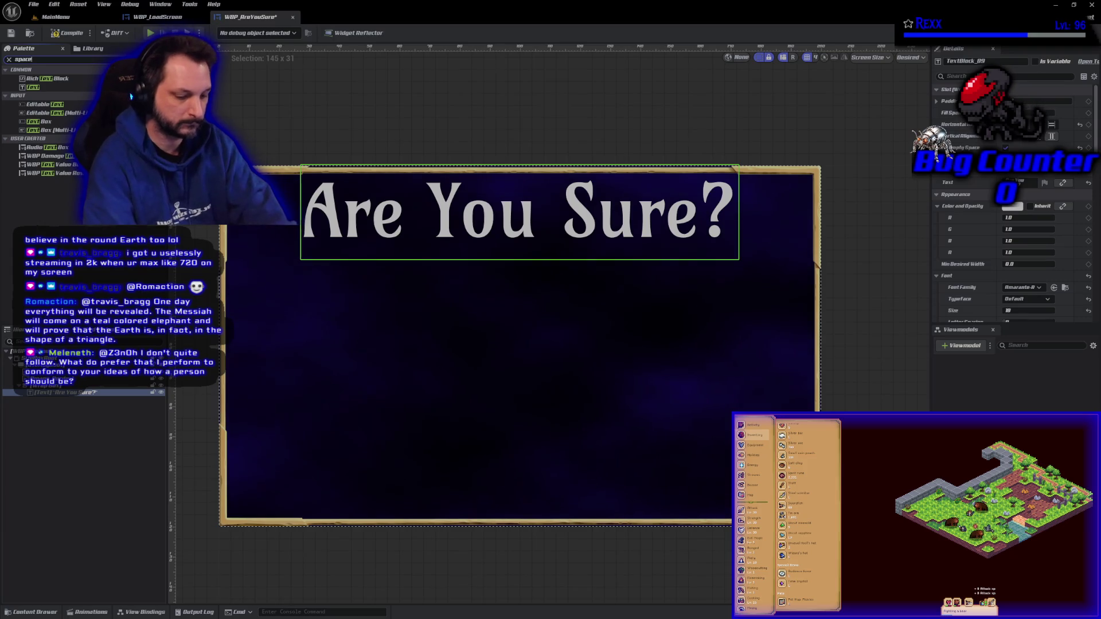
{"action": "type", "text": "r"}
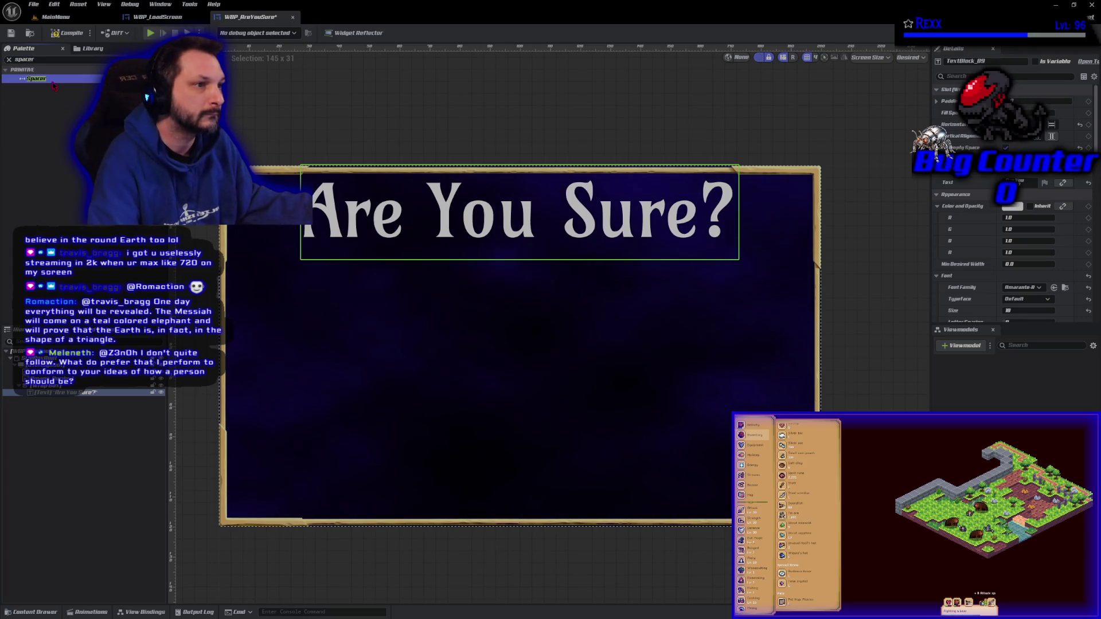
{"action": "left_click_drag", "start_coordinate": [89, 403], "coordinate": [84, 401]}
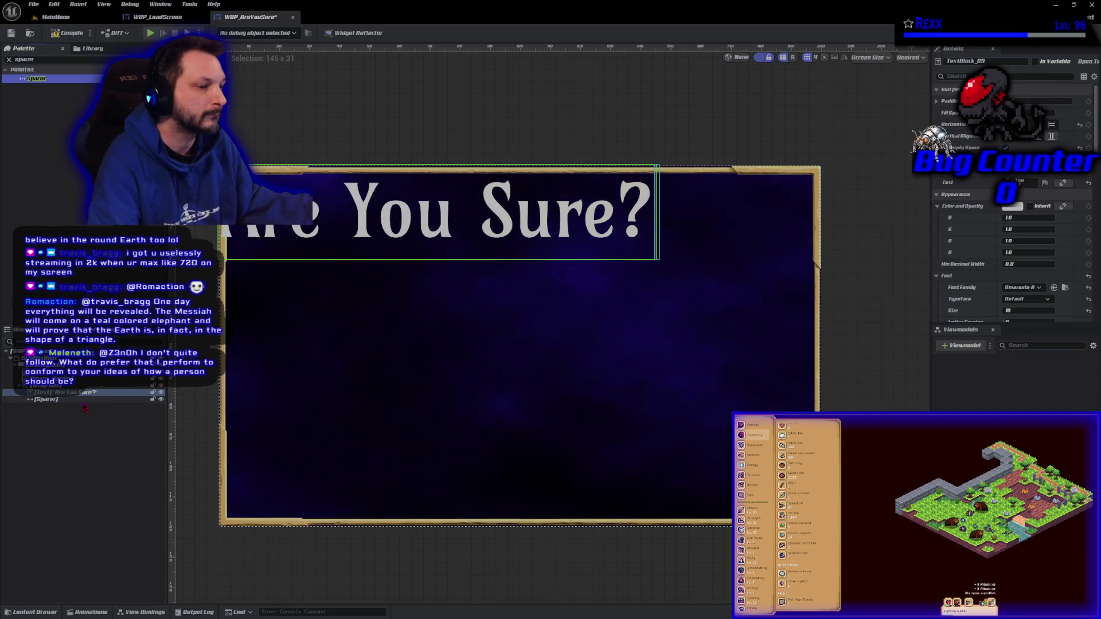
{"action": "left_click", "coordinate": [84, 403]}
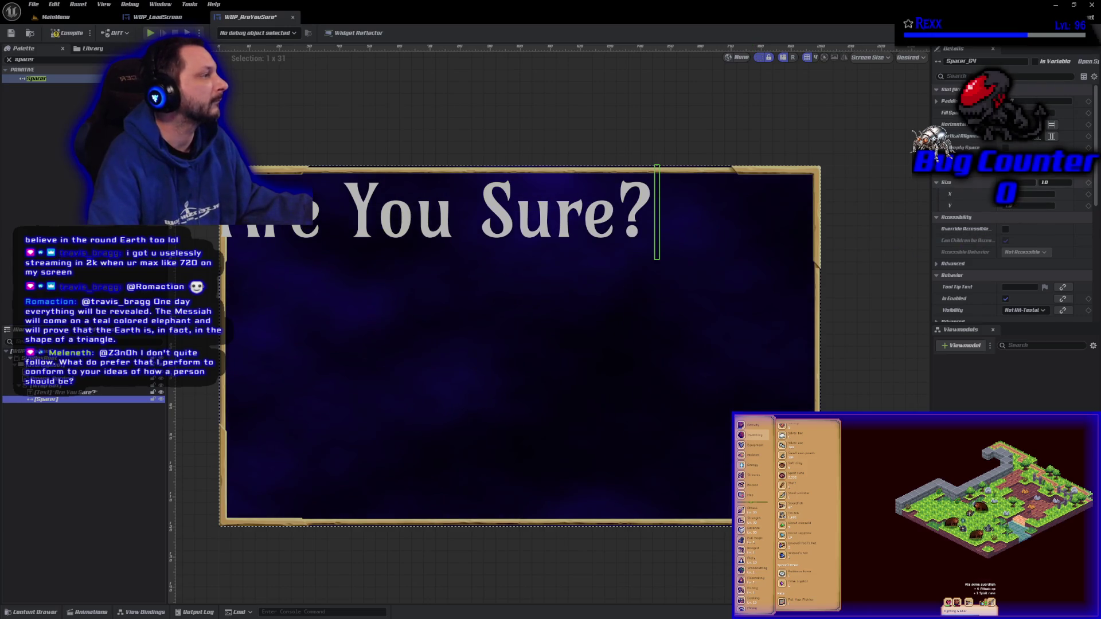
- Set the spacer's Size X to 200 and Size Y to 50
{"action": "left_click", "coordinate": [1025, 195]}
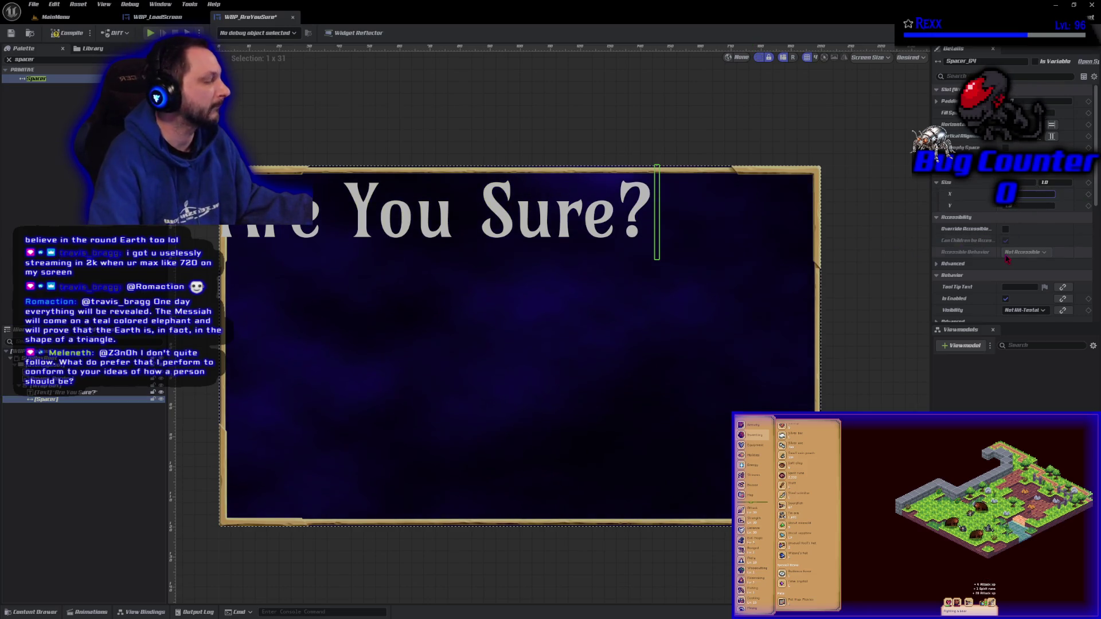
{"action": "type", "text": "200"}
{"action": "key", "text": "Return"}
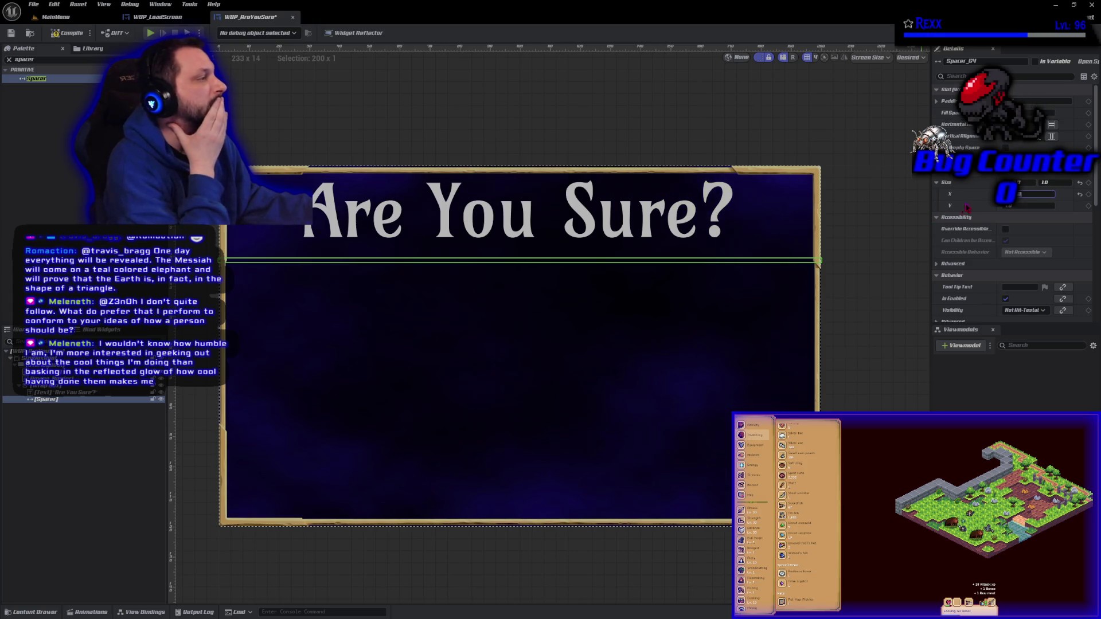
{"action": "left_click", "coordinate": [1029, 205]}
{"action": "type", "text": "50"}
{"action": "key", "text": "Return"}
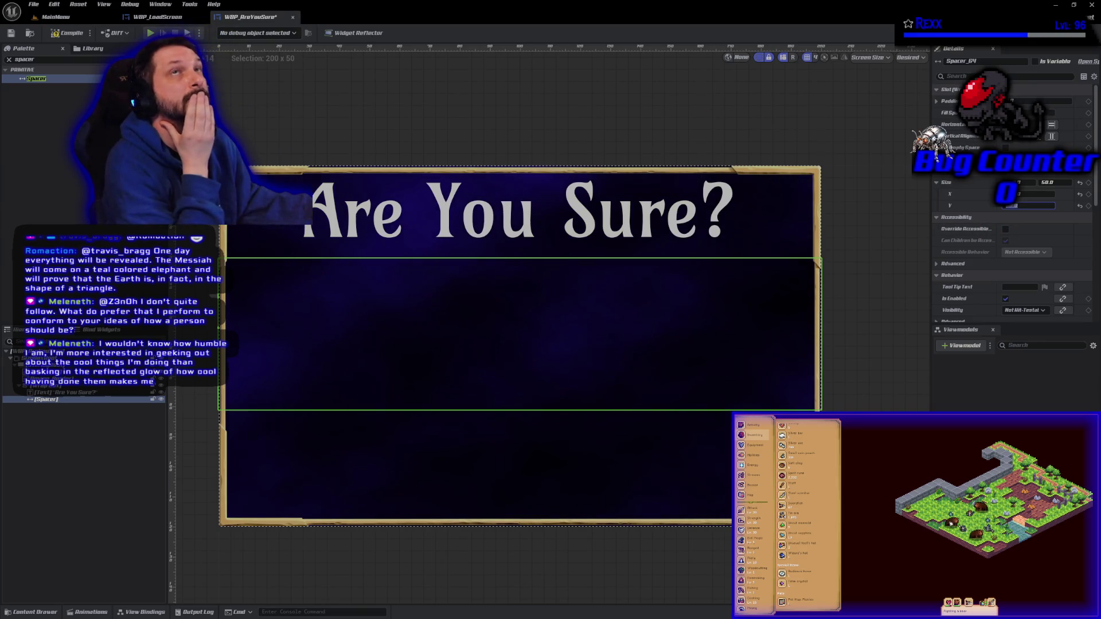
{"action": "left_click", "coordinate": [26, 59]}
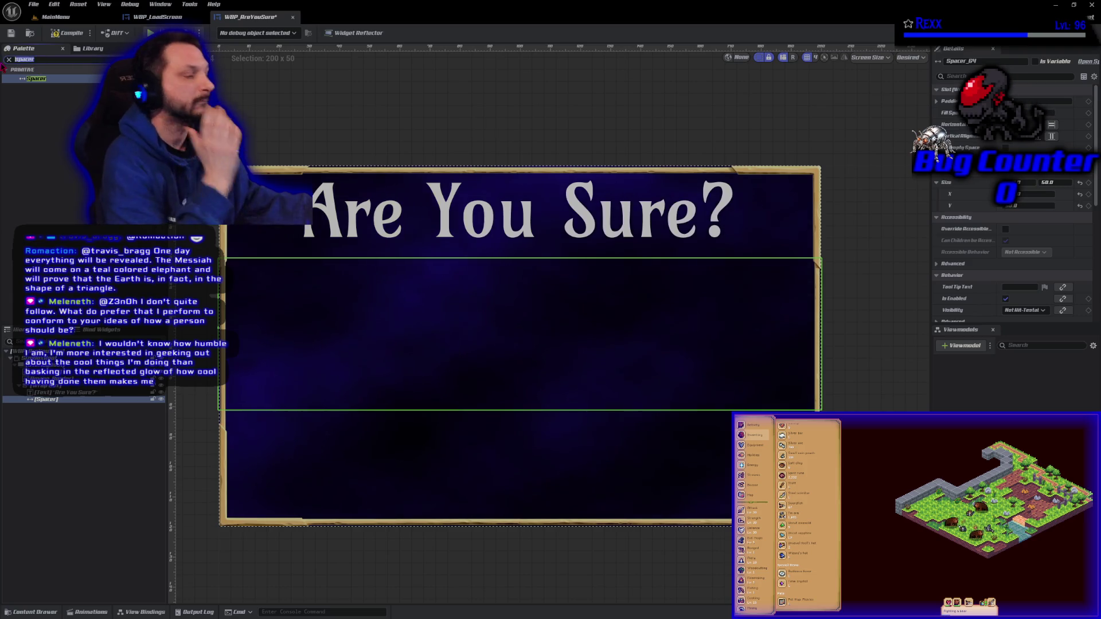
- Drag a WBP Wide Button from the Palette into the Hierarchy below the spacer
{"action": "type", "text": "wide"}
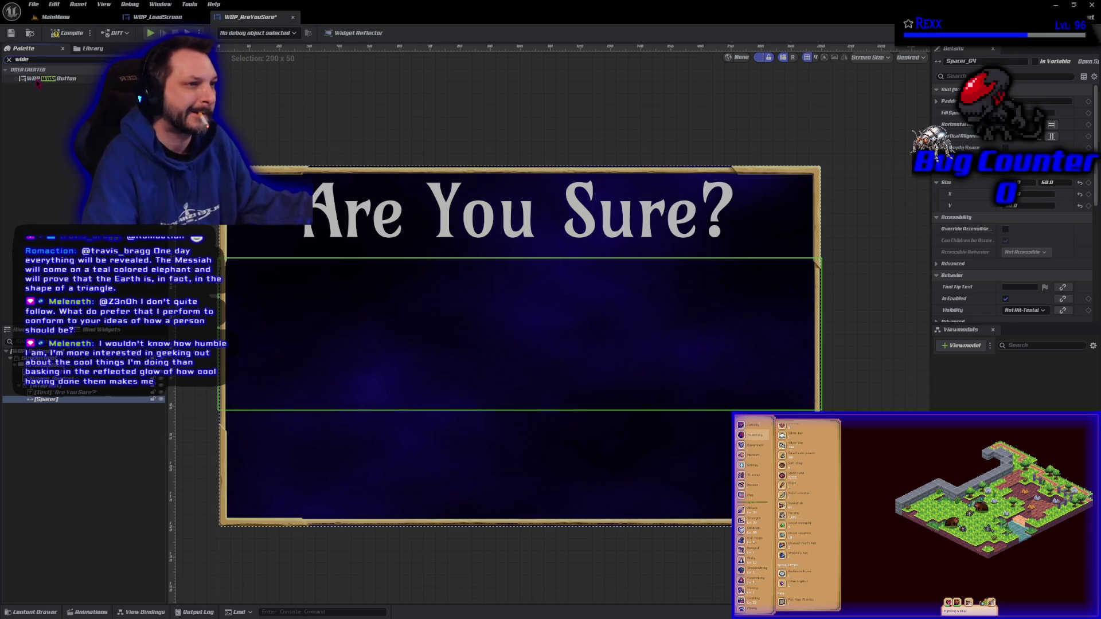
{"action": "left_click", "coordinate": [36, 80]}
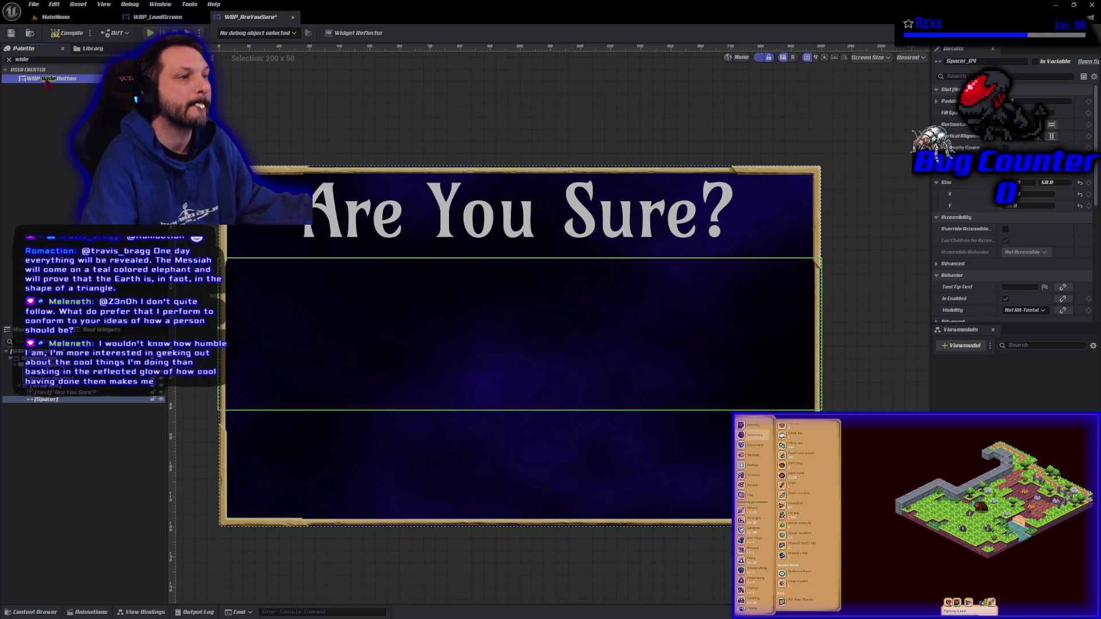
{"action": "left_click_drag", "start_coordinate": [58, 125], "coordinate": [241, 443]}
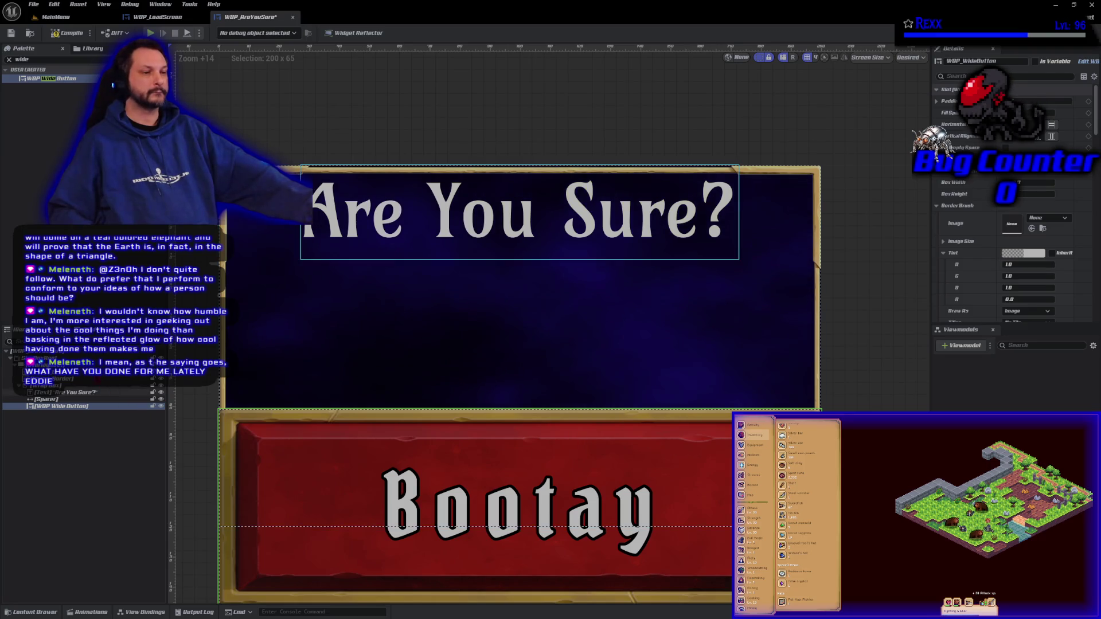
{"action": "scroll", "coordinate": [354, 300], "scroll_direction": "down", "scroll_amount": 4}
{"action": "left_click_drag", "start_coordinate": [198, 396], "coordinate": [272, 344]}
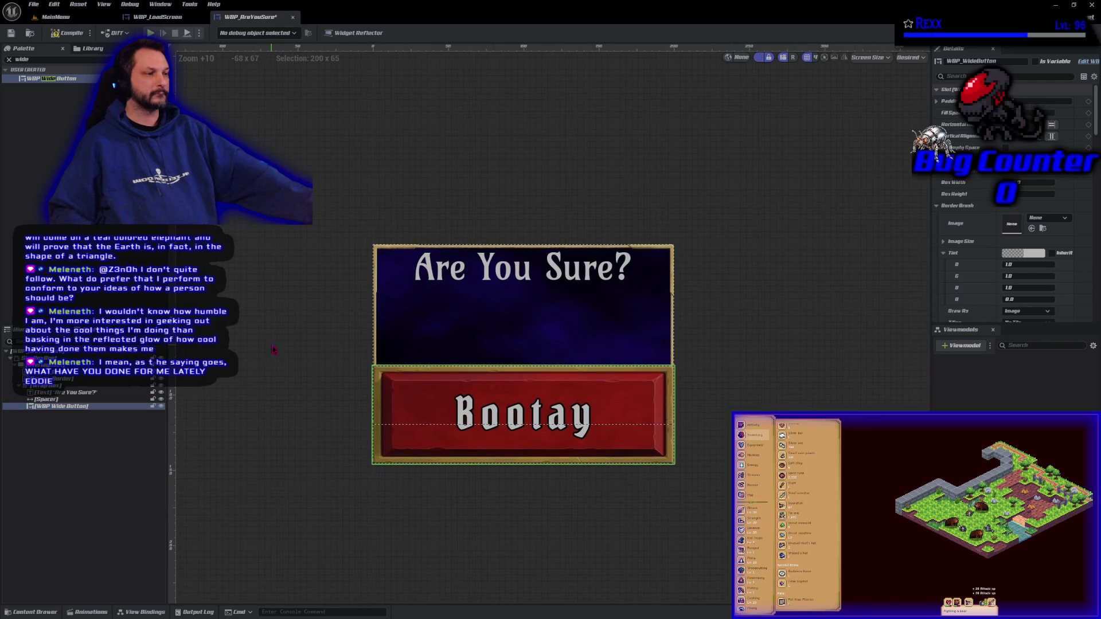
{"action": "left_click", "coordinate": [86, 359]}
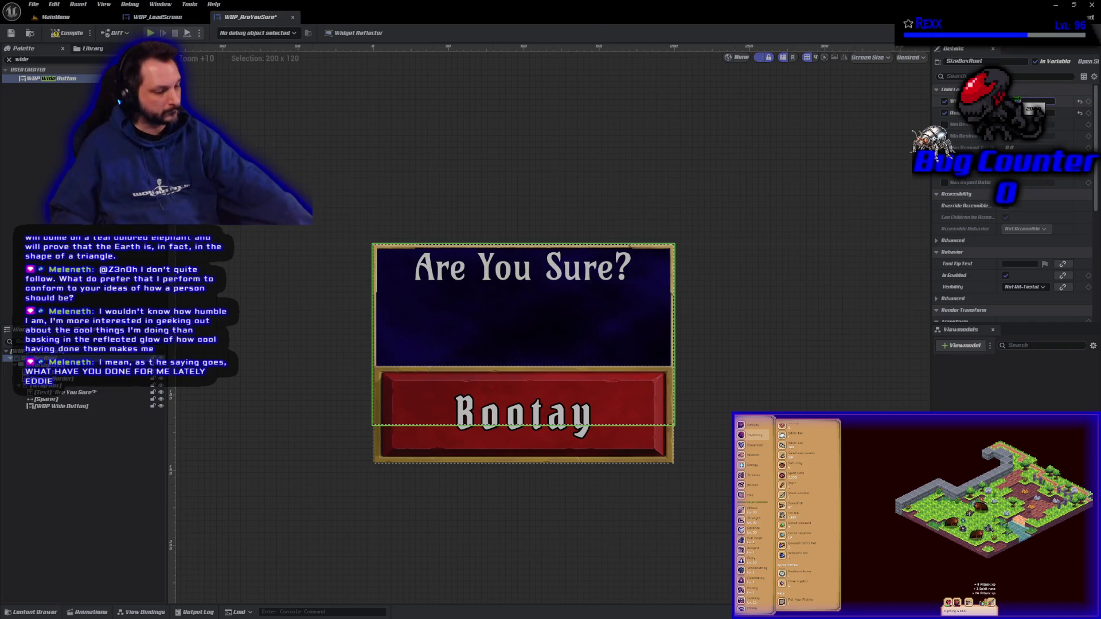
- Set the root size box's Width Override to 350 and Height Override to 200
{"action": "type", "text": "350"}
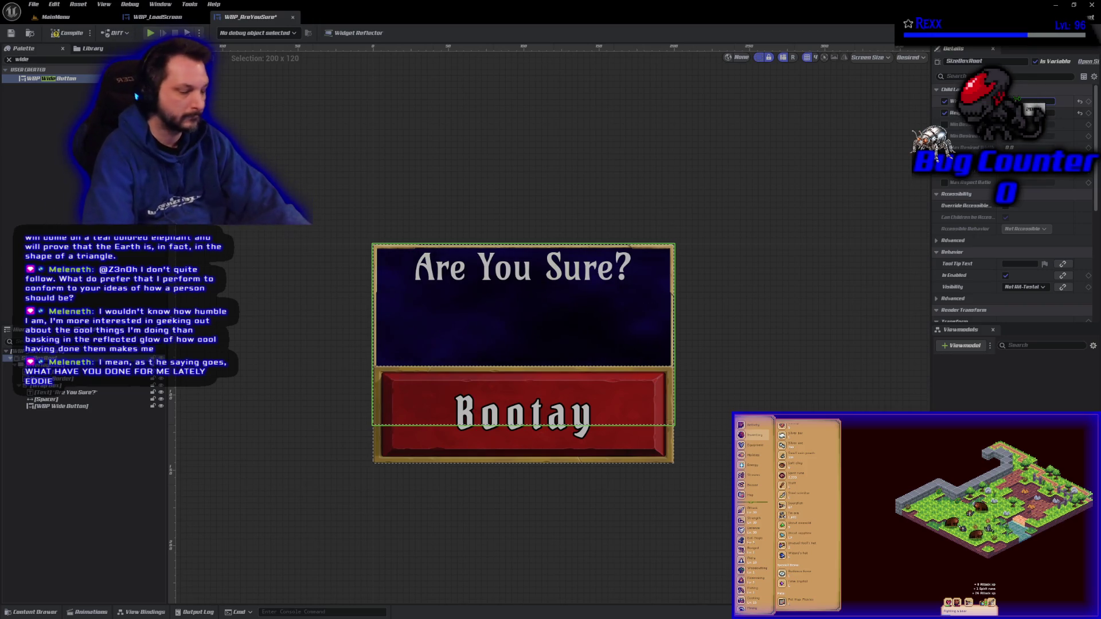
{"action": "key", "text": "Tab"}
{"action": "type", "text": "200"}
{"action": "key", "text": "Return"}
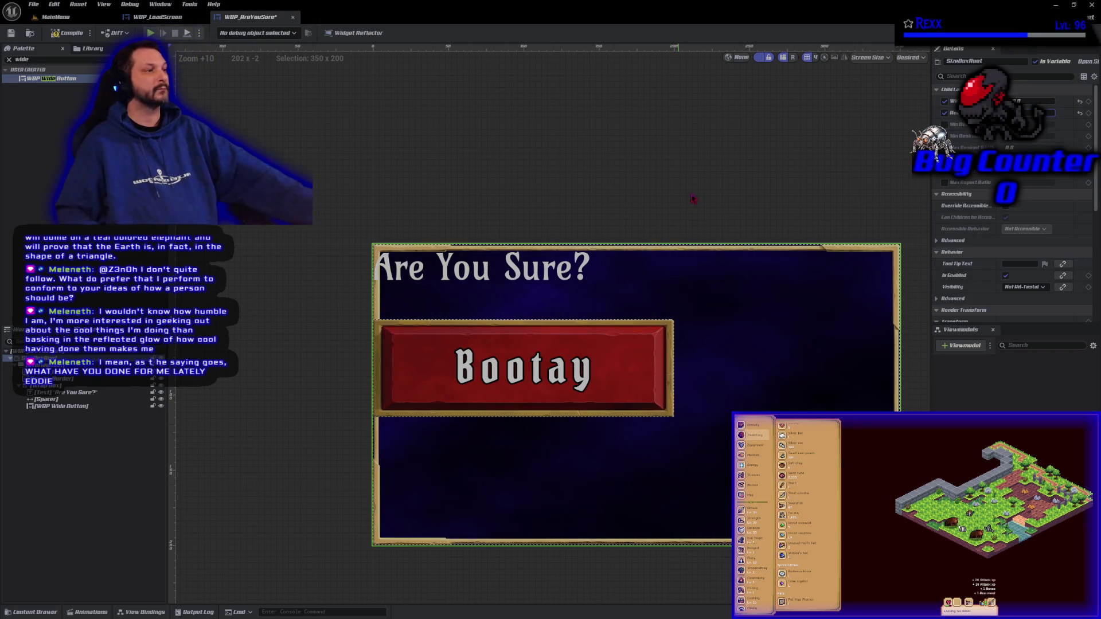
{"action": "left_click_drag", "start_coordinate": [693, 201], "coordinate": [633, 177]}
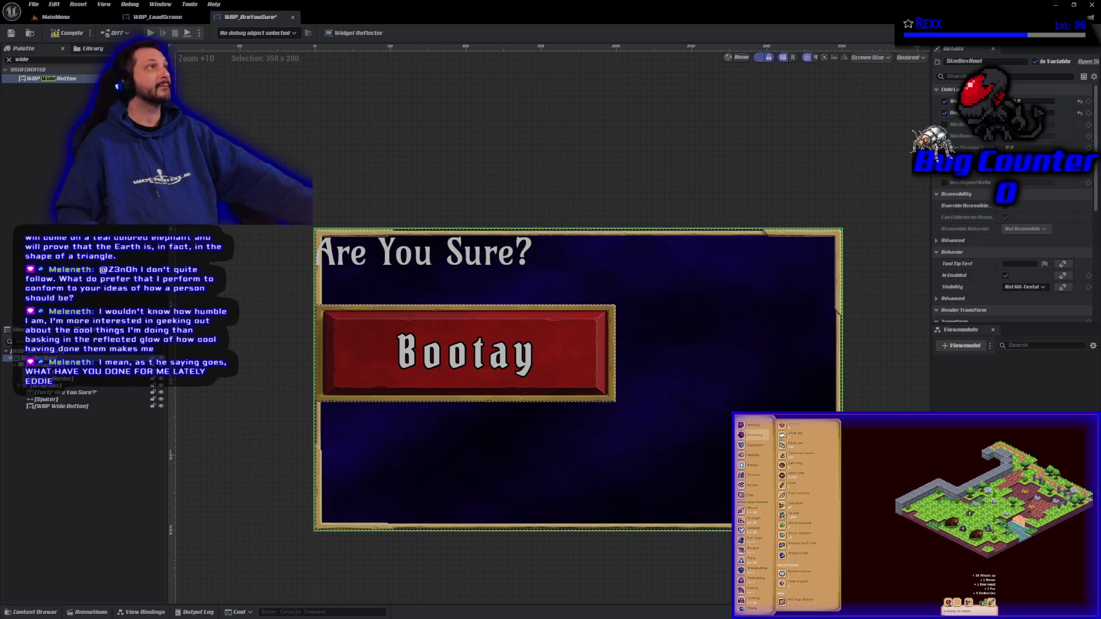
{"action": "left_click", "coordinate": [75, 399]}
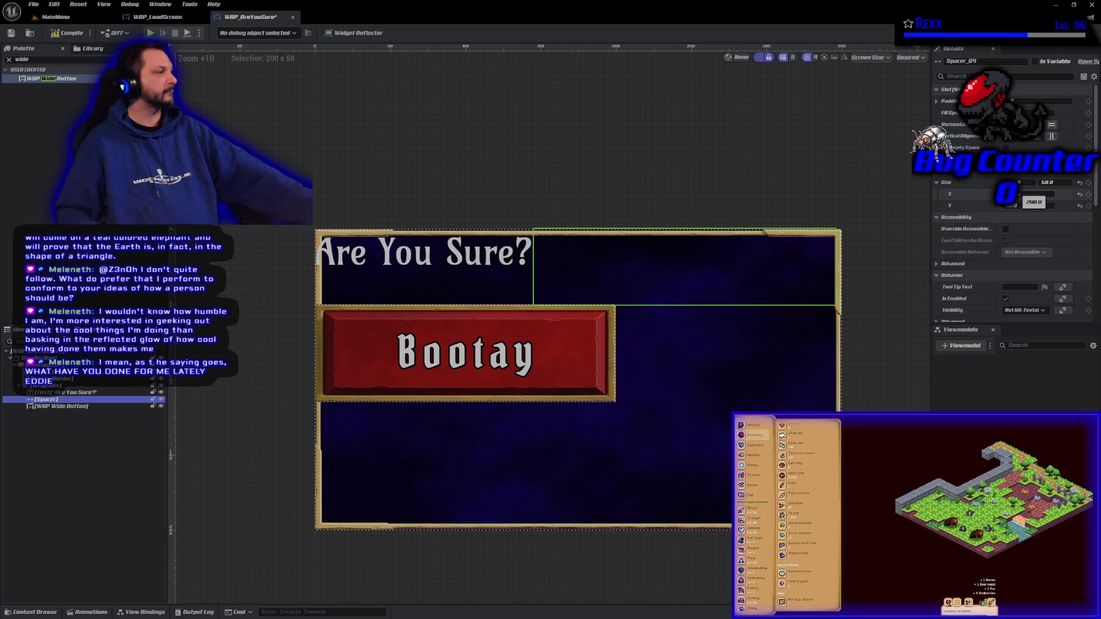
- Make the spacer 350 wide and drag its height taller to push the button down
{"action": "left_click_drag", "start_coordinate": [1029, 194], "coordinate": [1051, 194]}
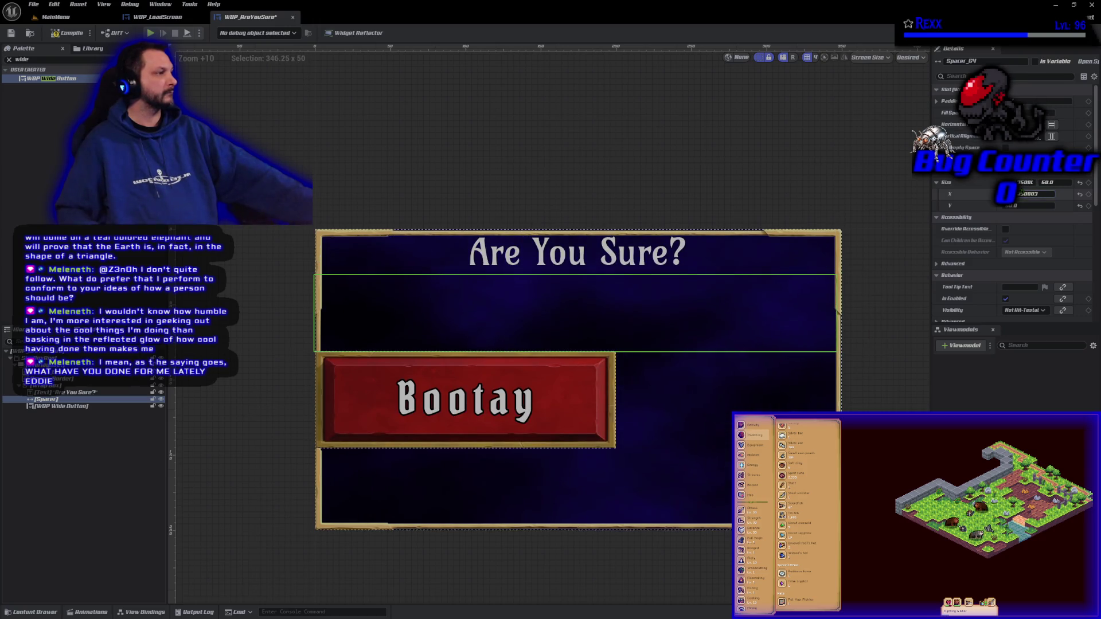
{"action": "type", "text": "350"}
{"action": "key", "text": "Return"}
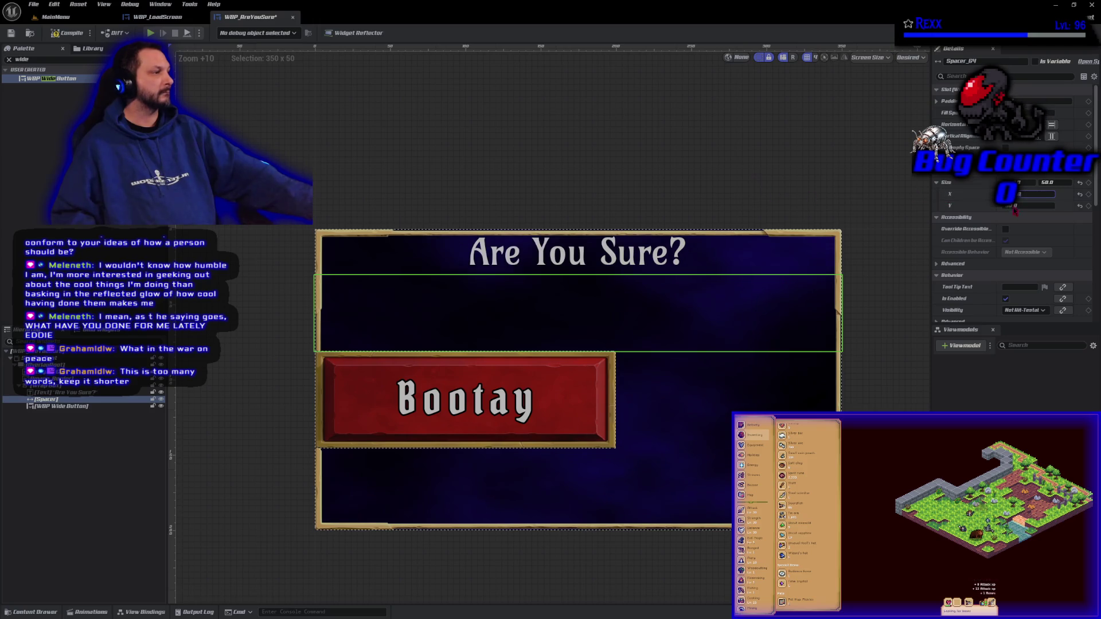
{"action": "left_click_drag", "start_coordinate": [1029, 205], "coordinate": [1061, 205]}
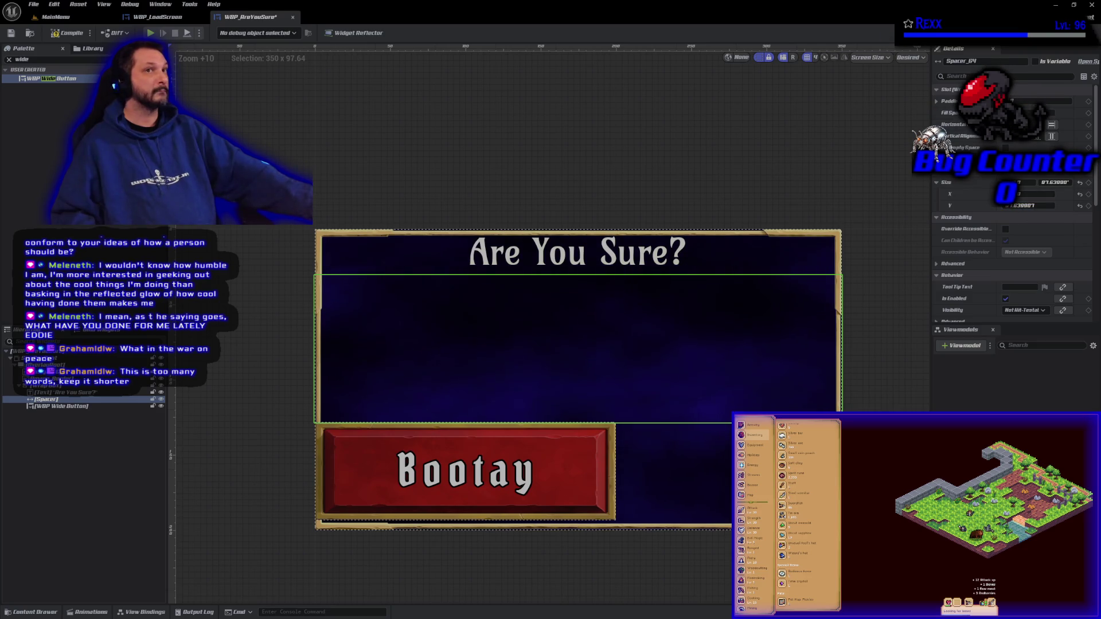
- Select the Bootay wide button and browse down its Details settings
{"action": "left_click", "coordinate": [86, 407]}
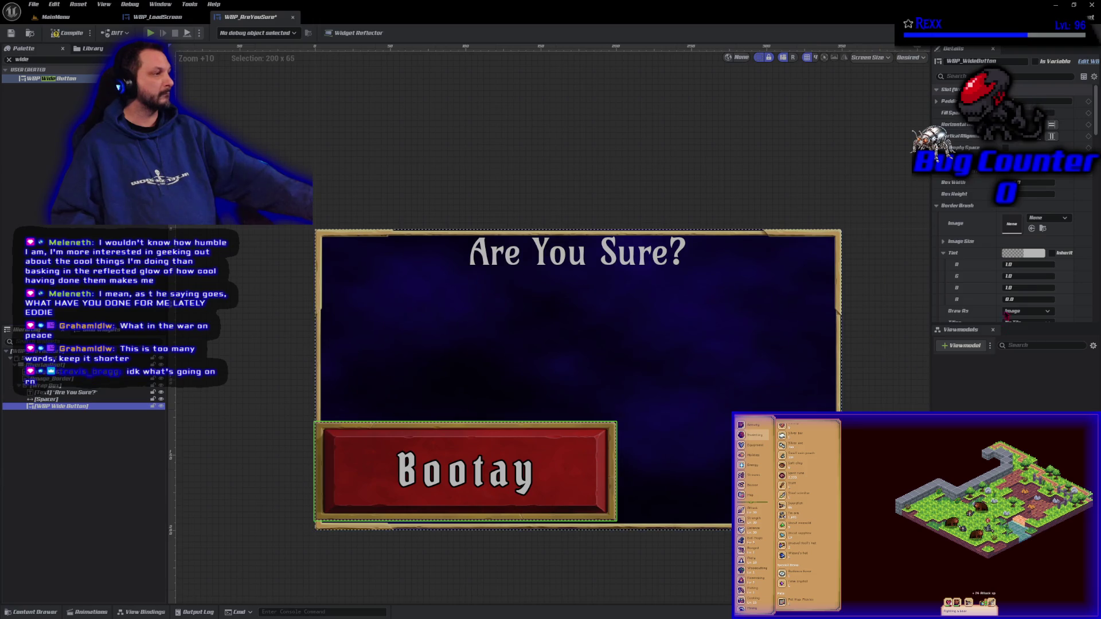
{"action": "scroll", "coordinate": [1012, 190], "scroll_direction": "down", "scroll_amount": 2}
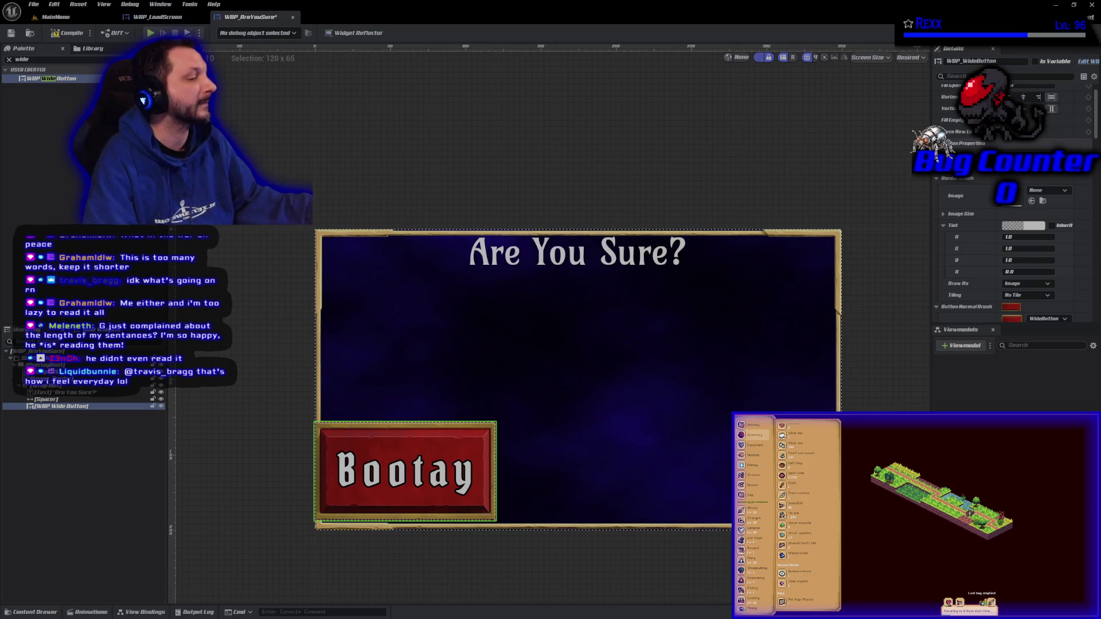
{"action": "scroll", "coordinate": [992, 310], "scroll_direction": "down", "scroll_amount": 2}
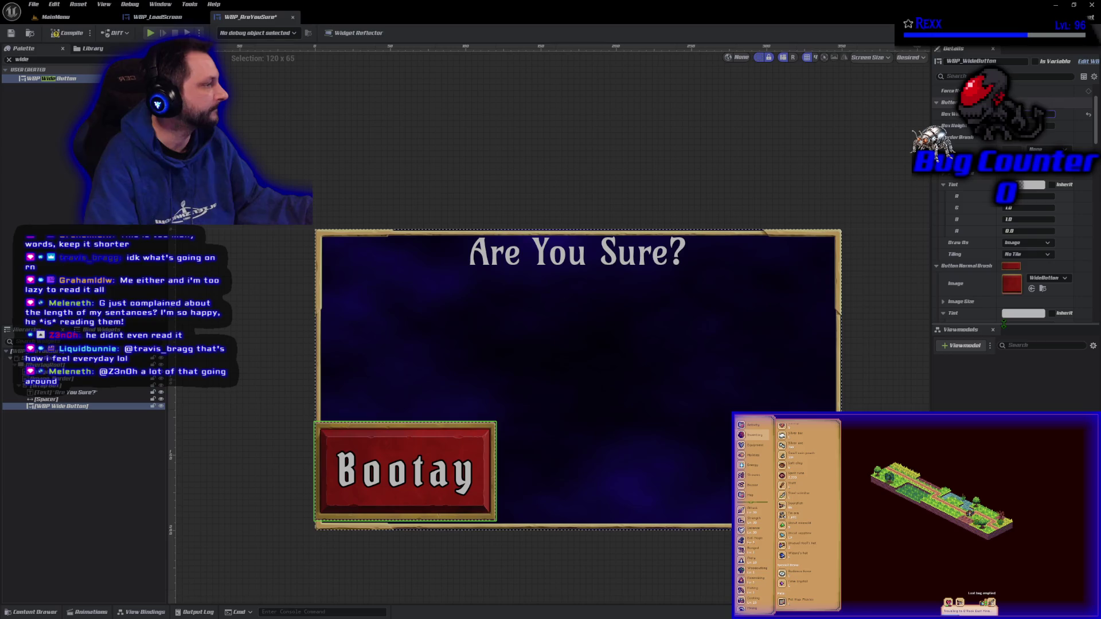
- Collapse the viewmodels list and drag CANCEL ahead of DELETE in the Hierarchy
{"action": "left_click", "coordinate": [993, 330]}
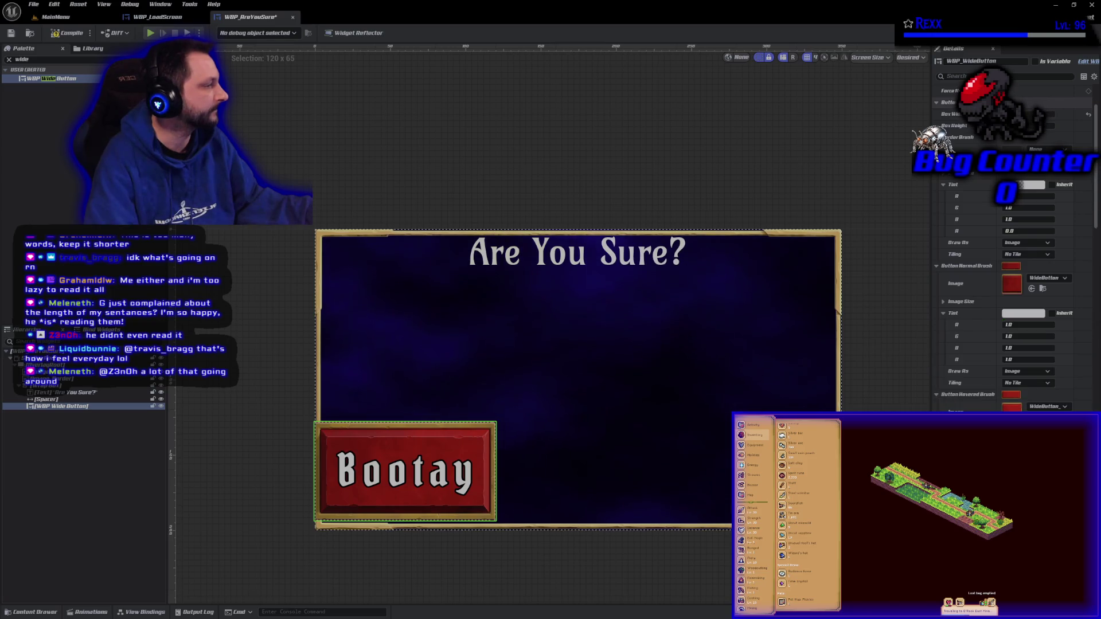
{"action": "scroll", "coordinate": [967, 369], "scroll_direction": "down", "scroll_amount": 5}
{"action": "scroll", "coordinate": [967, 369], "scroll_direction": "down", "scroll_amount": 7}
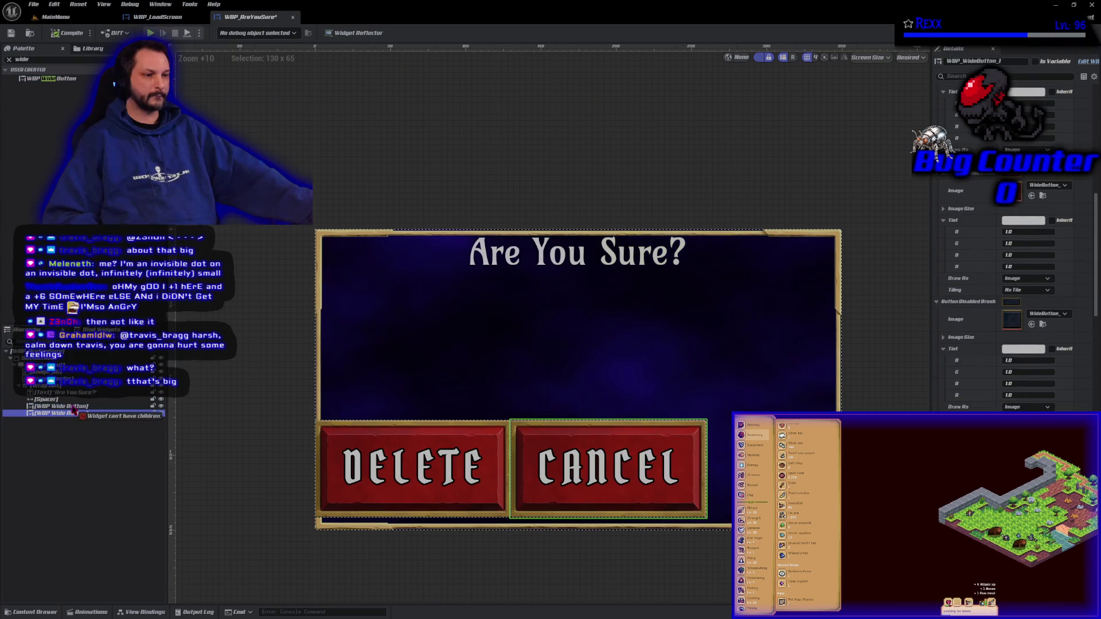
{"action": "left_click_drag", "start_coordinate": [72, 414], "coordinate": [75, 407]}
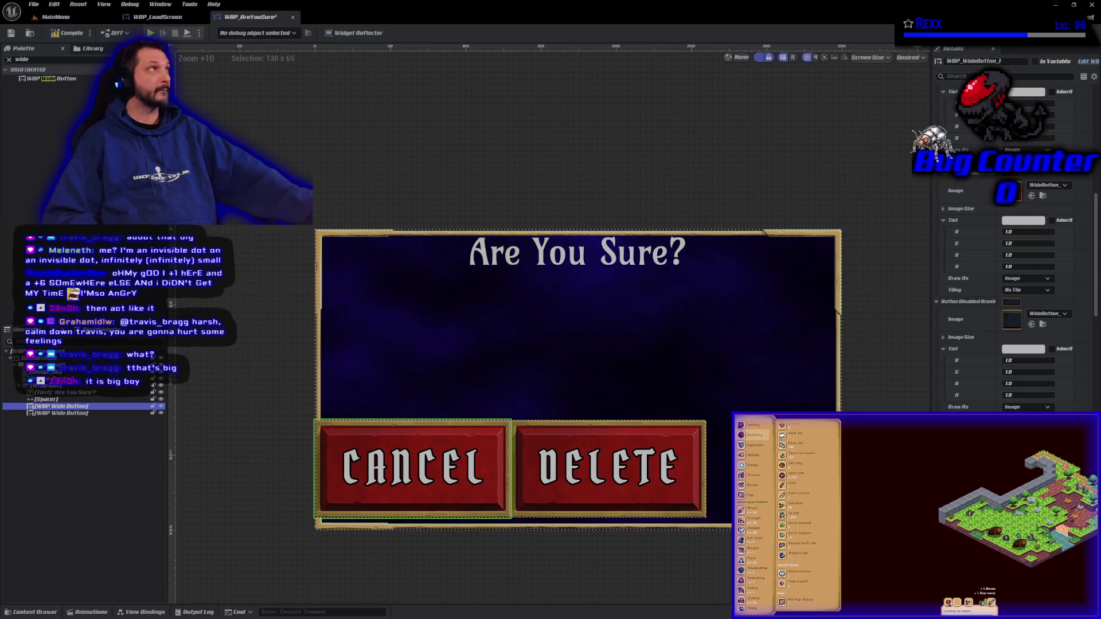
- Give the DELETE button Right horizontal alignment so it sits at the row's far end
{"action": "scroll", "coordinate": [1015, 273], "scroll_direction": "up", "scroll_amount": 2}
{"action": "scroll", "coordinate": [1015, 273], "scroll_direction": "up", "scroll_amount": 5}
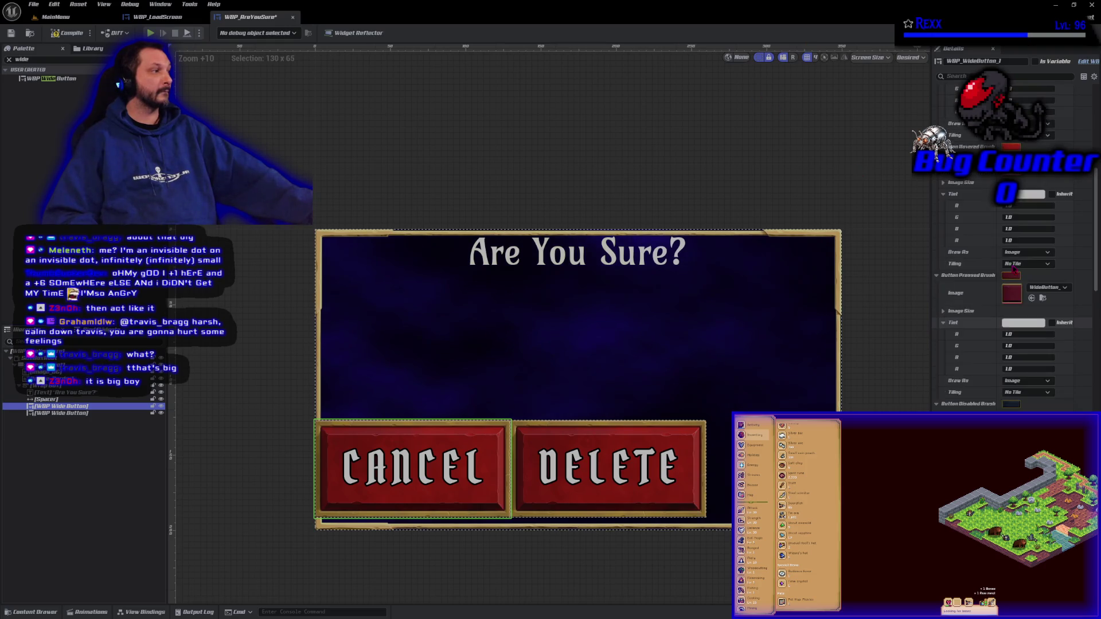
{"action": "scroll", "coordinate": [1013, 269], "scroll_direction": "up", "scroll_amount": 3}
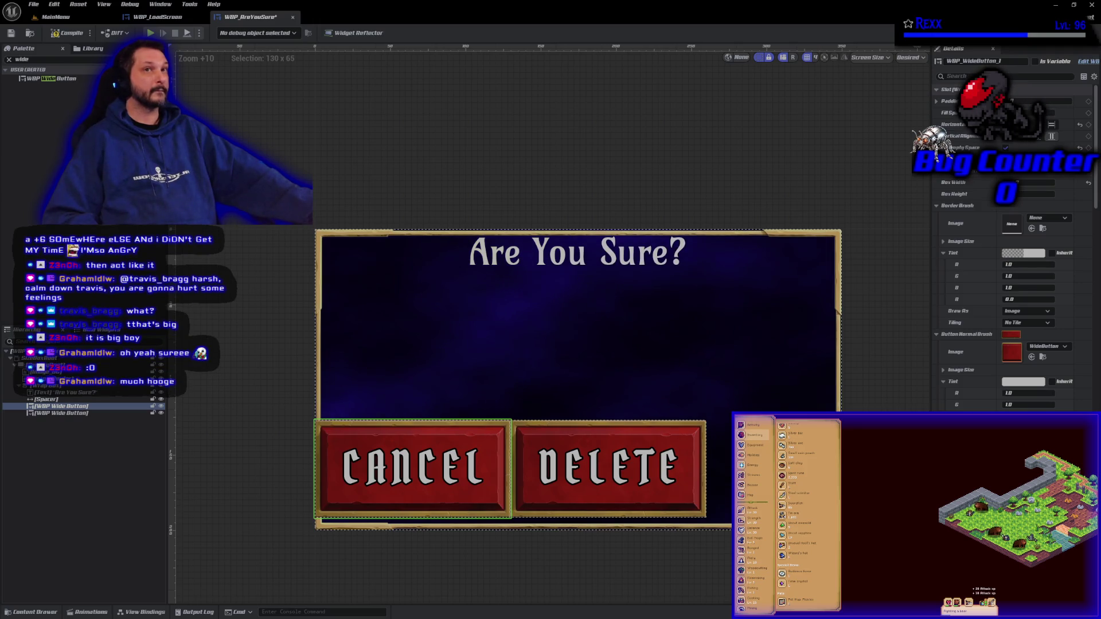
{"action": "left_click", "coordinate": [76, 413]}
{"action": "left_click", "coordinate": [1025, 125]}
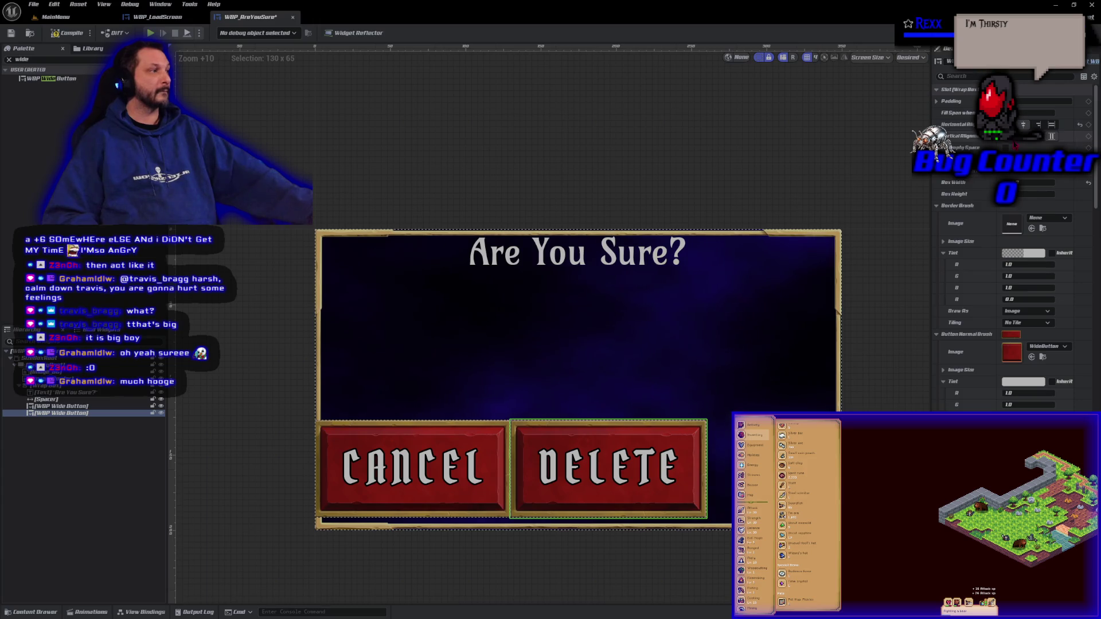
{"action": "left_click", "coordinate": [1052, 124]}
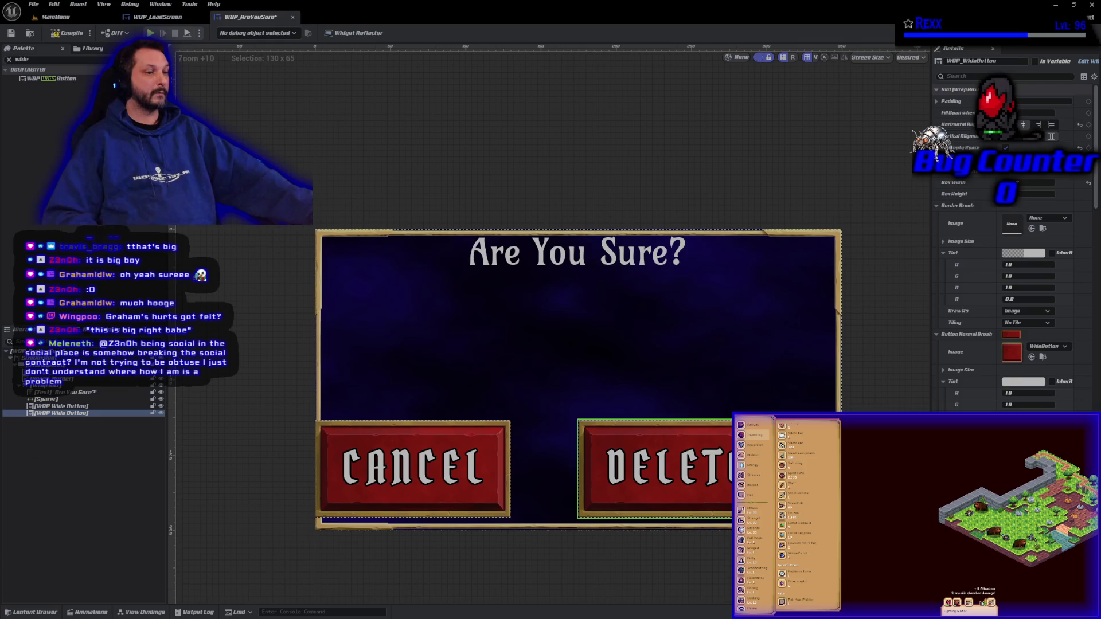
- Wrap the DELETE and CANCEL buttons together in a Horizontal Box
{"action": "left_click", "coordinate": [94, 406], "text": "ctrl"}
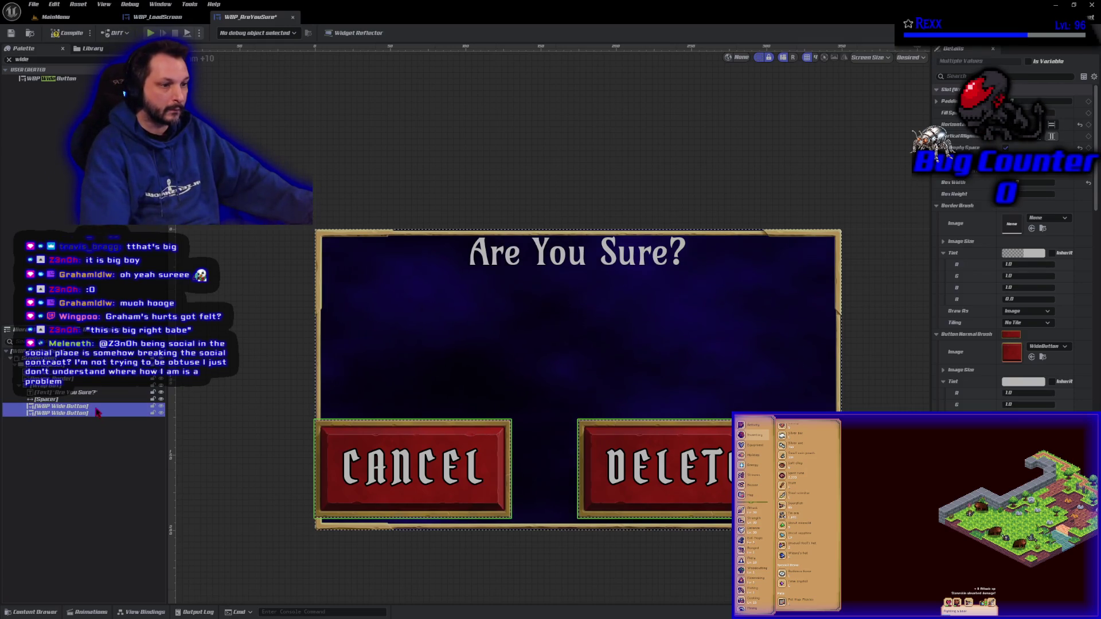
{"action": "right_click", "coordinate": [93, 406]}
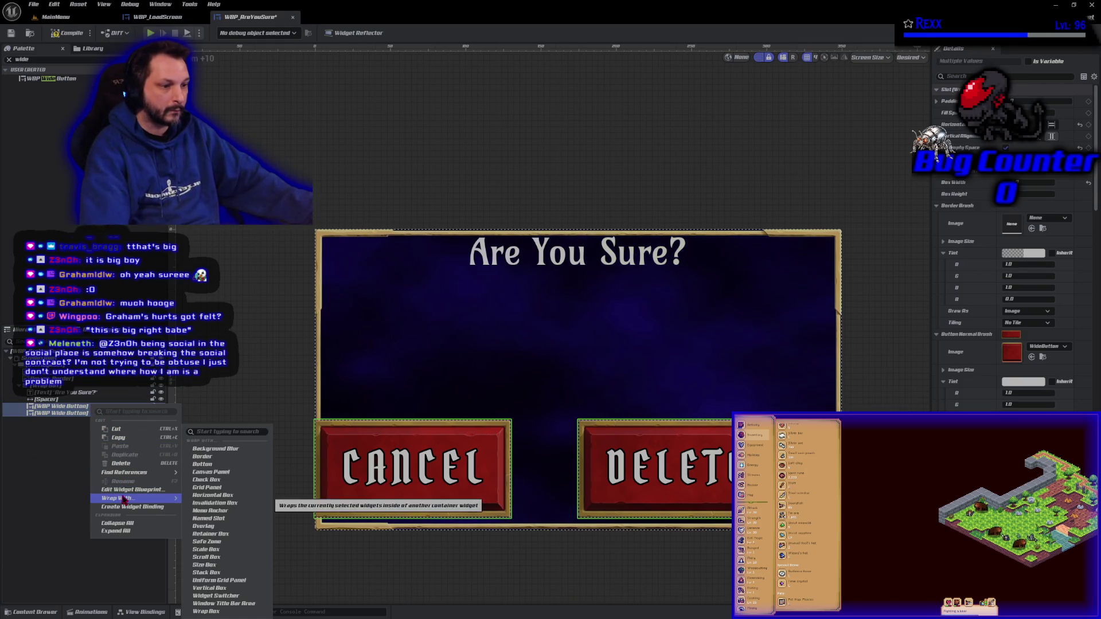
{"action": "left_click", "coordinate": [210, 500]}
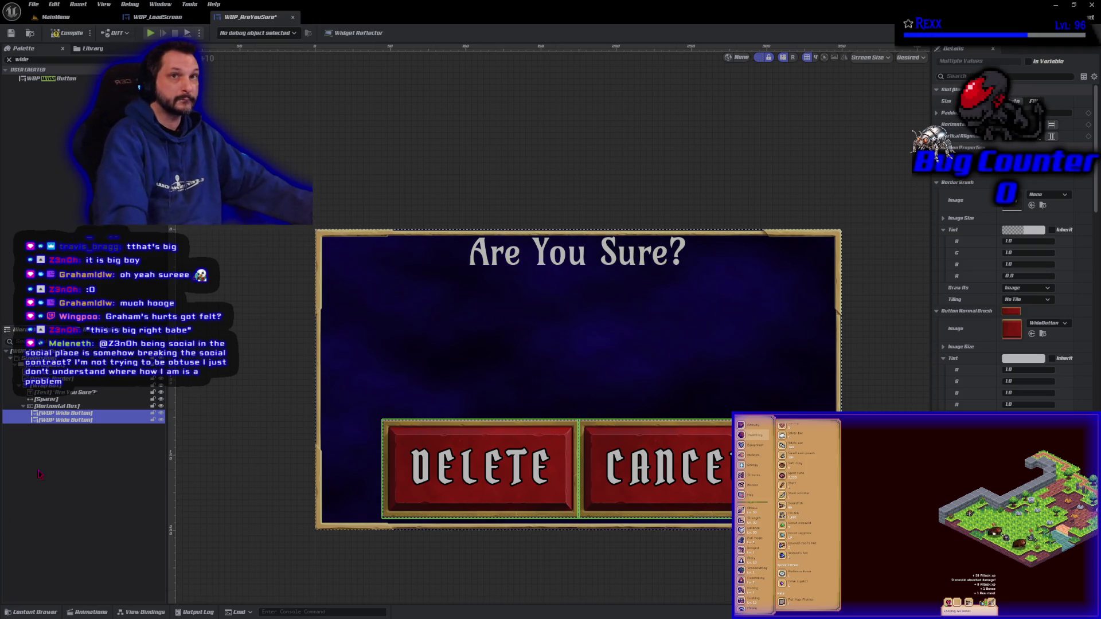
{"action": "left_click", "coordinate": [52, 407]}
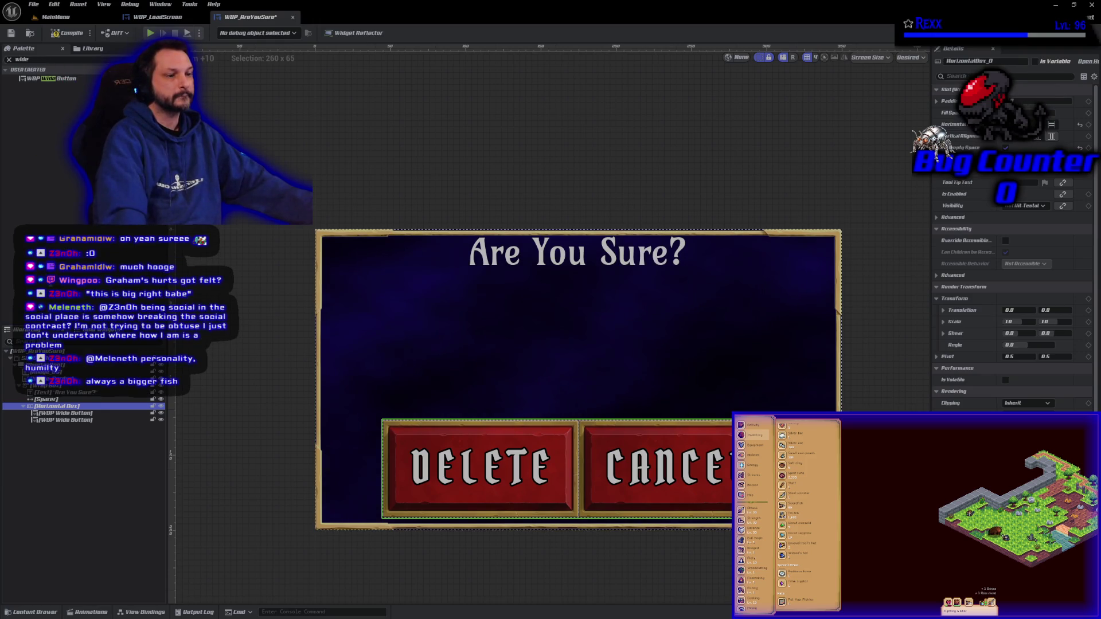
- Insert a Spacer between the two buttons and set its Size X to 50
{"action": "left_click", "coordinate": [46, 59]}
{"action": "type", "text": "spa"}
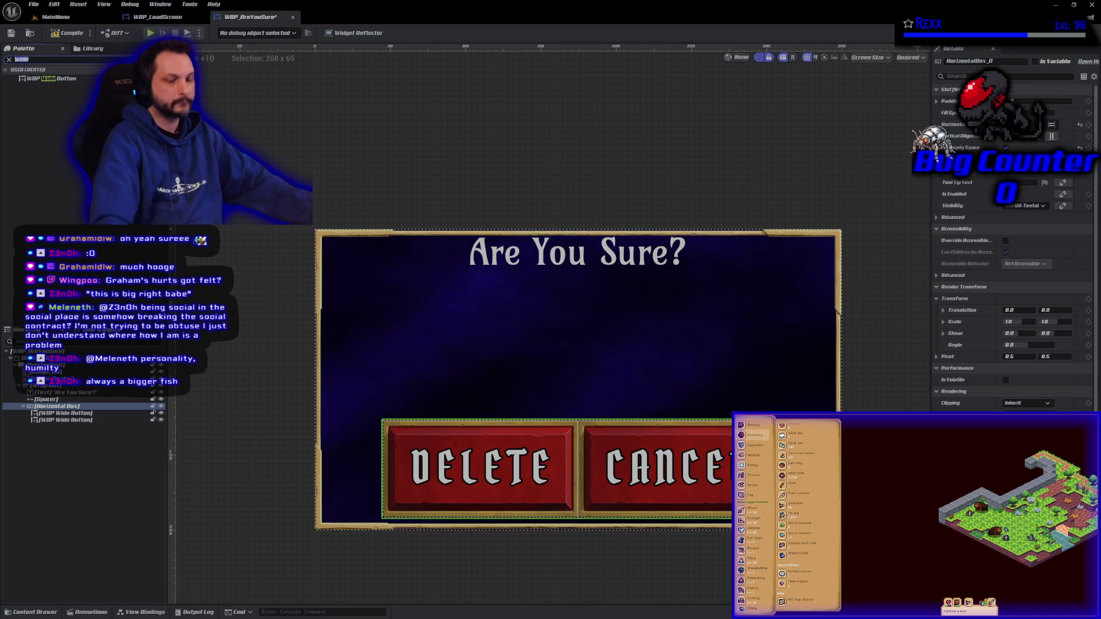
{"action": "type", "text": "cer"}
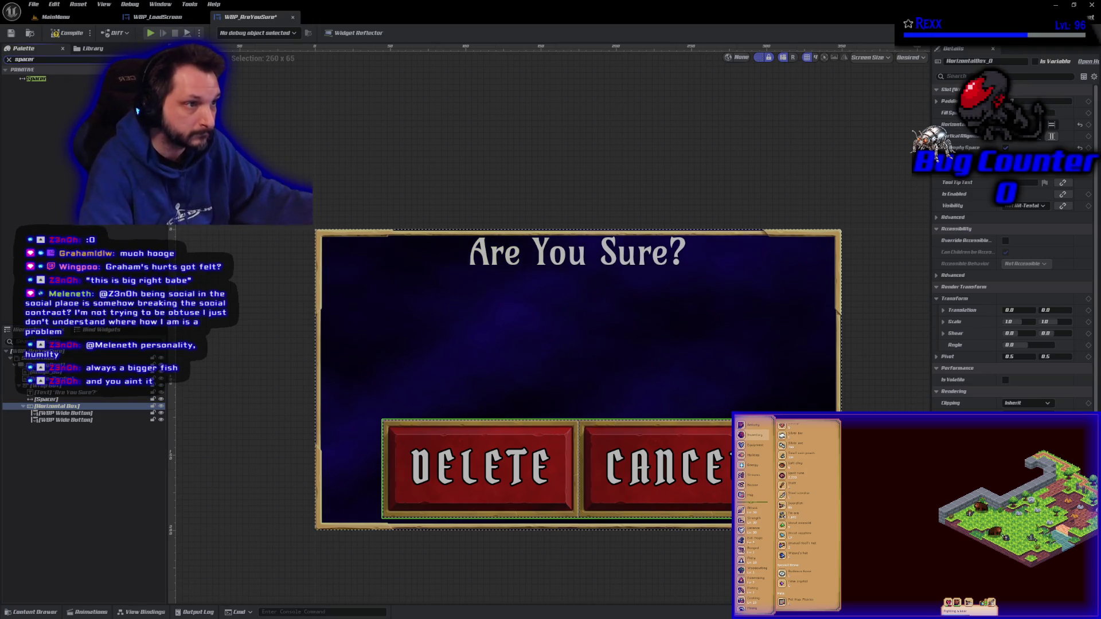
{"action": "left_click_drag", "start_coordinate": [38, 80], "coordinate": [53, 422]}
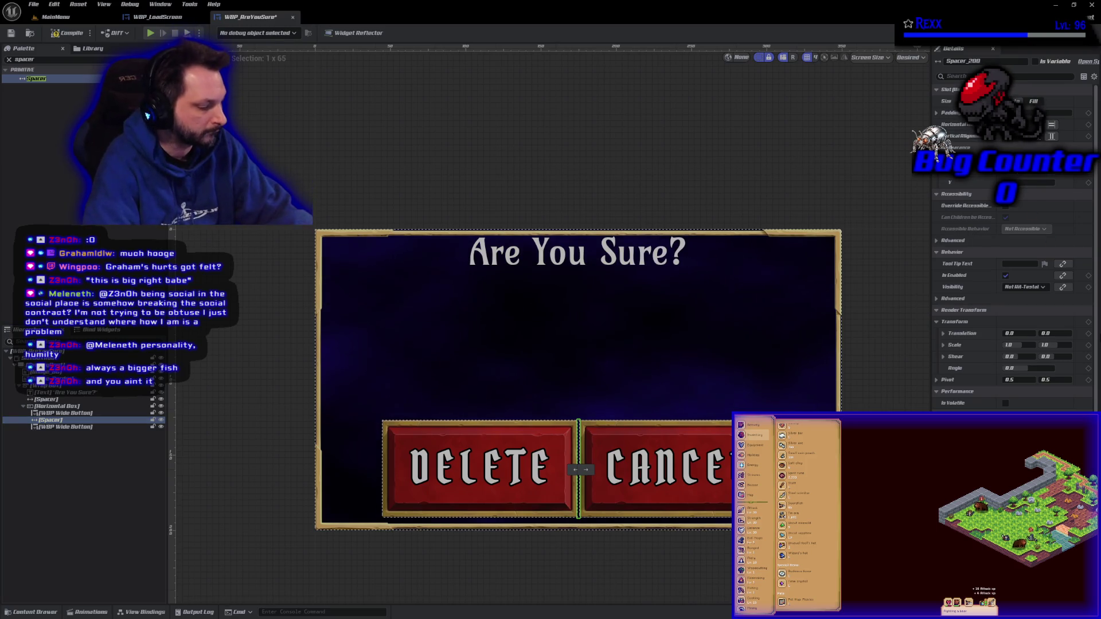
{"action": "type", "text": "40"}
{"action": "key", "text": "Return"}
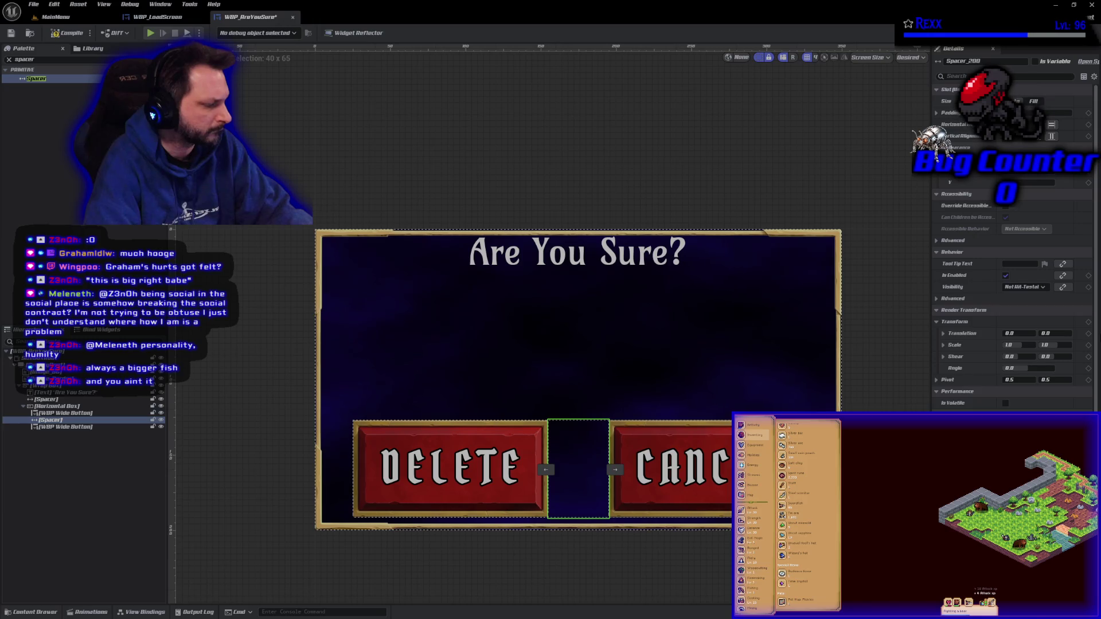
{"action": "type", "text": "50"}
{"action": "key", "text": "Return"}
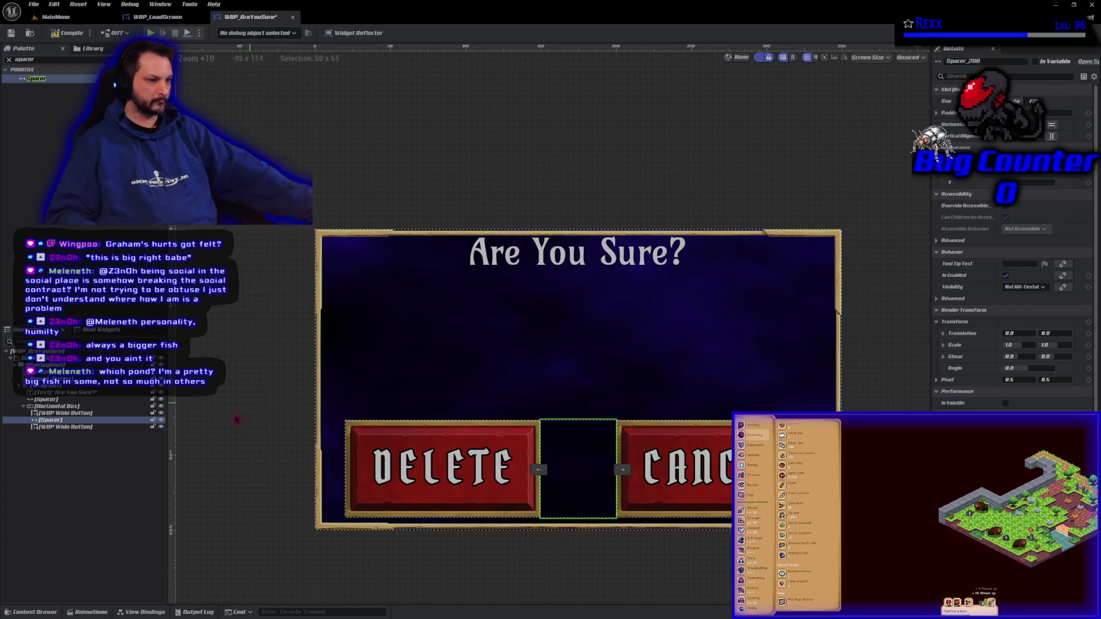
{"action": "left_click", "coordinate": [86, 428]}
- Move CANCEL ahead of DELETE inside the Horizontal Box
{"action": "mouse_move", "coordinate": [89, 430]}
{"action": "left_mouse_down"}
{"action": "mouse_move", "coordinate": [90, 414]}
{"action": "mouse_move", "coordinate": [76, 435]}
{"action": "left_mouse_up"}
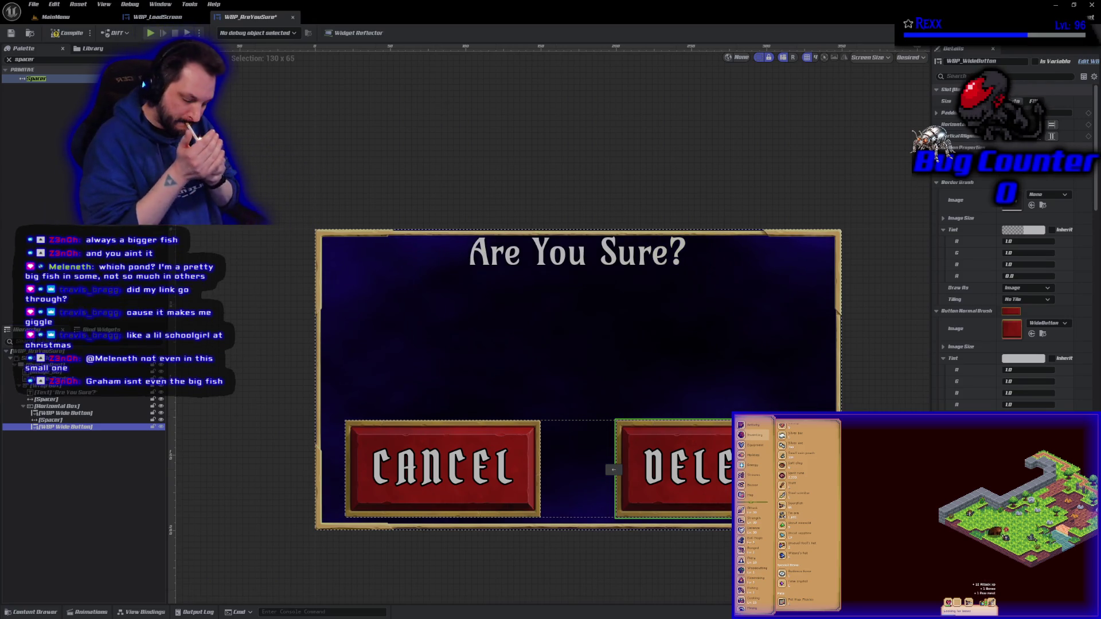
- Run a quick Play-in-Editor test of the Are You Sure? dialog, then stop it with Esc
{"action": "left_click", "coordinate": [150, 32]}
{"action": "key", "text": "Escape"}
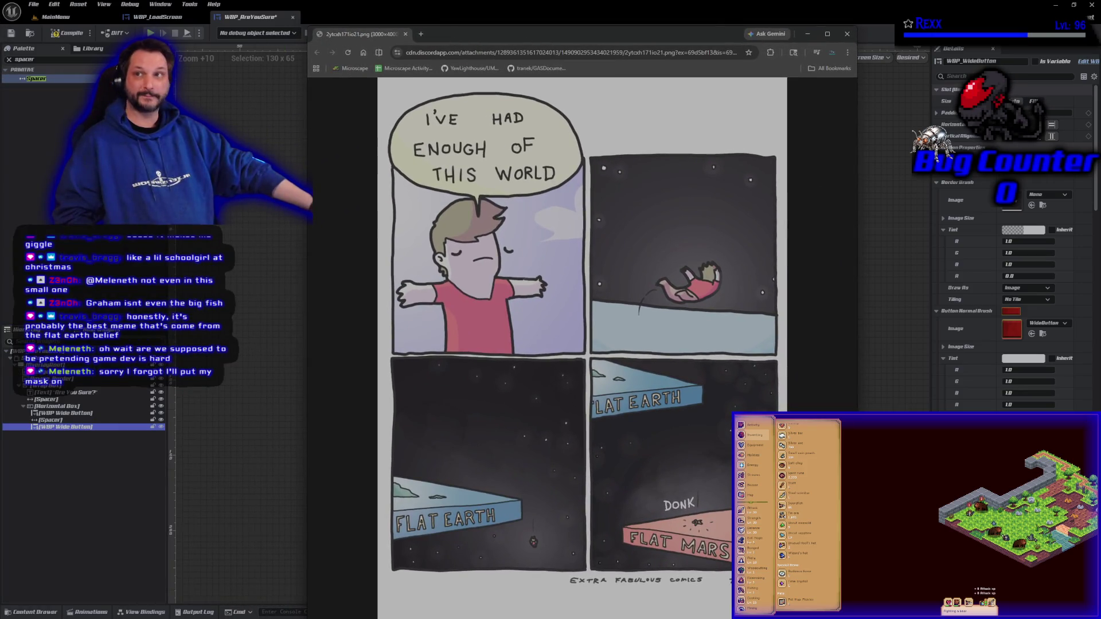
{"action": "left_click_drag", "start_coordinate": [442, 37], "coordinate": [356, 32]}
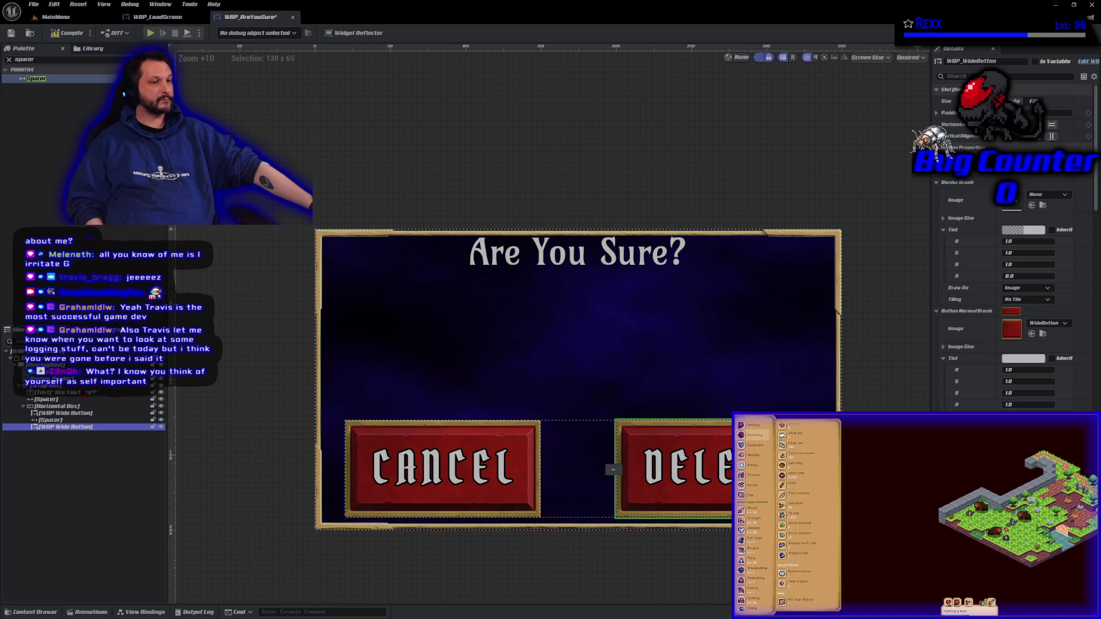
- Set the height (Size Y) of the spacer under the title to 25
{"action": "left_click", "coordinate": [67, 399]}
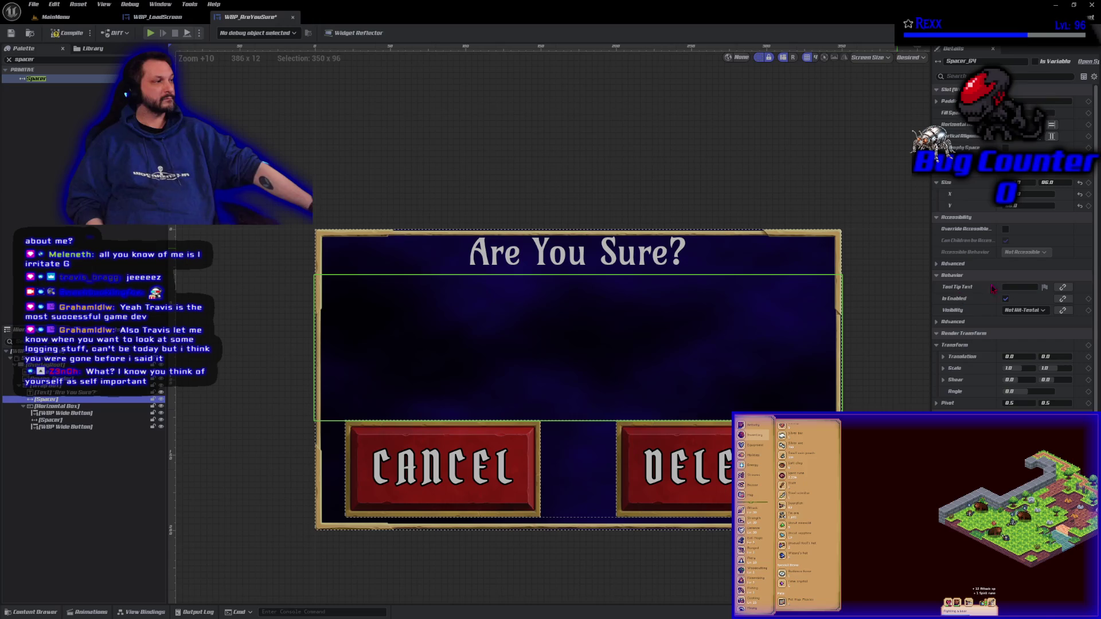
{"action": "left_click", "coordinate": [1045, 207]}
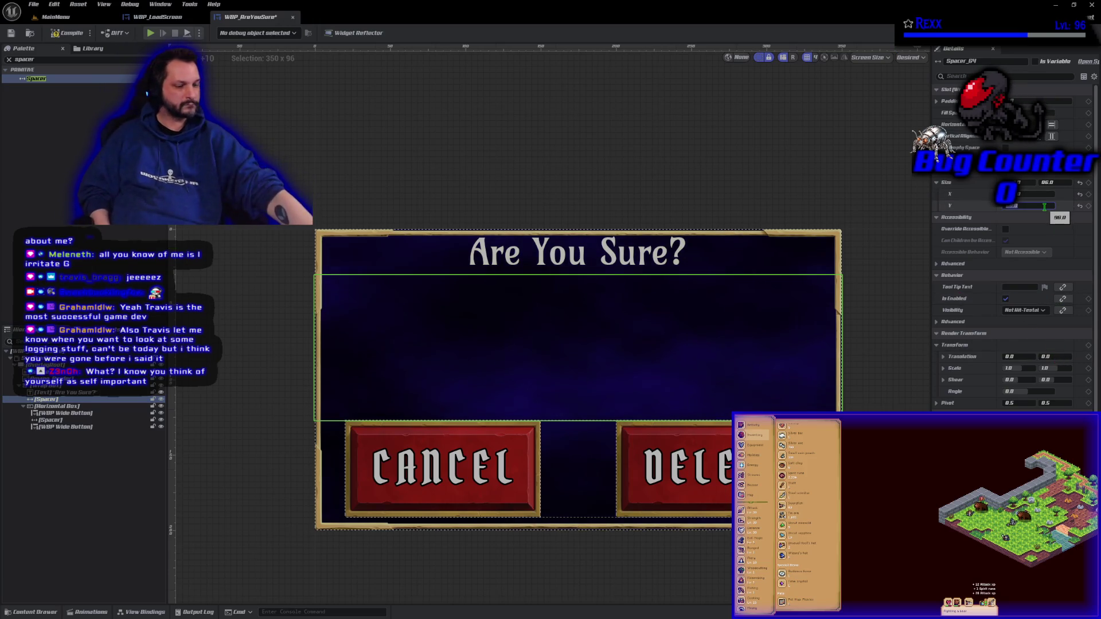
{"action": "type", "text": "25"}
{"action": "key", "text": "Return"}
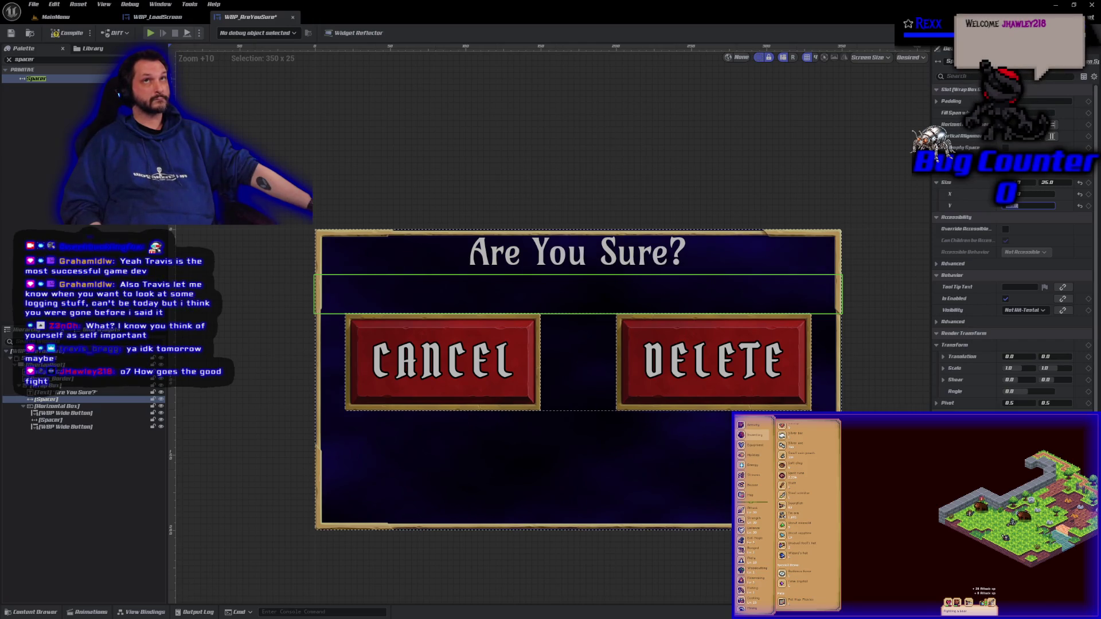
- Find the Text widget in the Palette and drop it into the dialog's Horizontal Box
{"action": "left_click", "coordinate": [57, 59]}
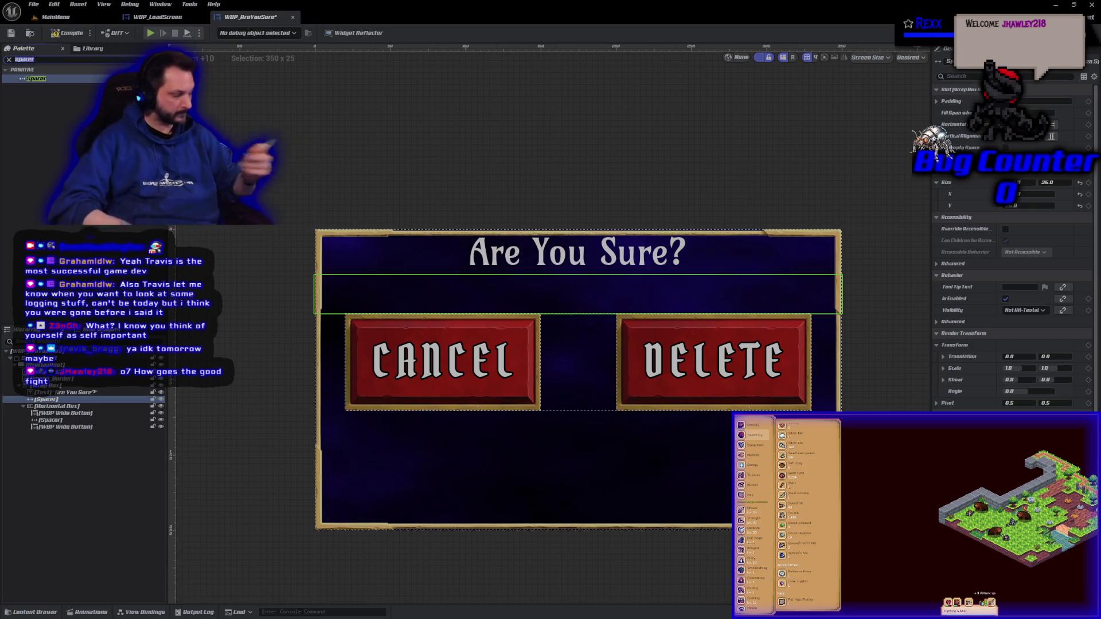
{"action": "type", "text": "text"}
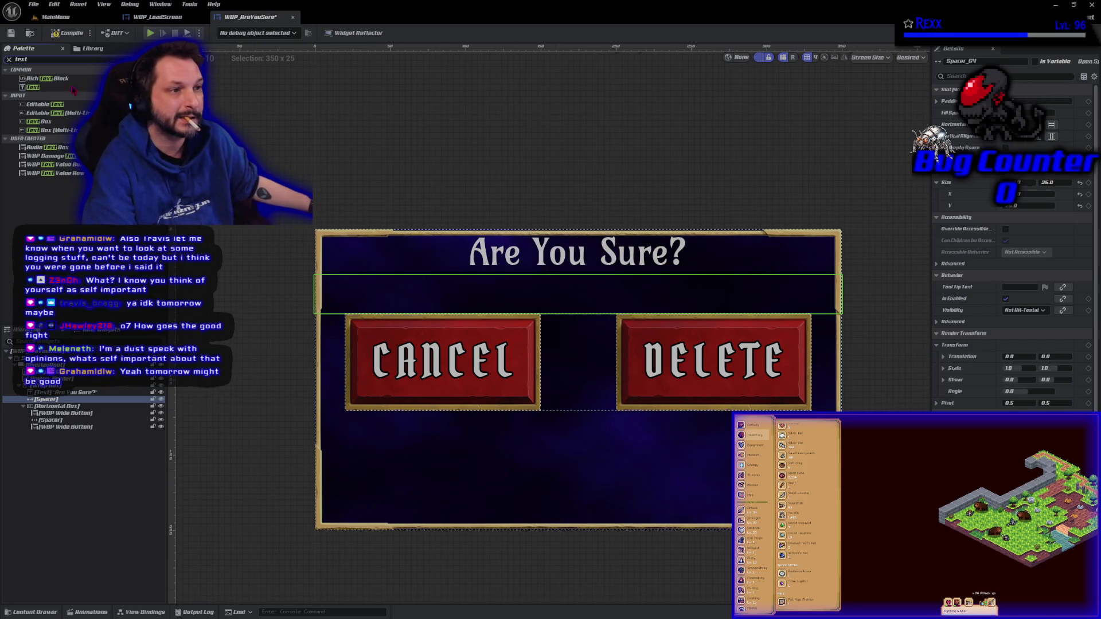
{"action": "left_click_drag", "start_coordinate": [33, 87], "coordinate": [74, 408]}
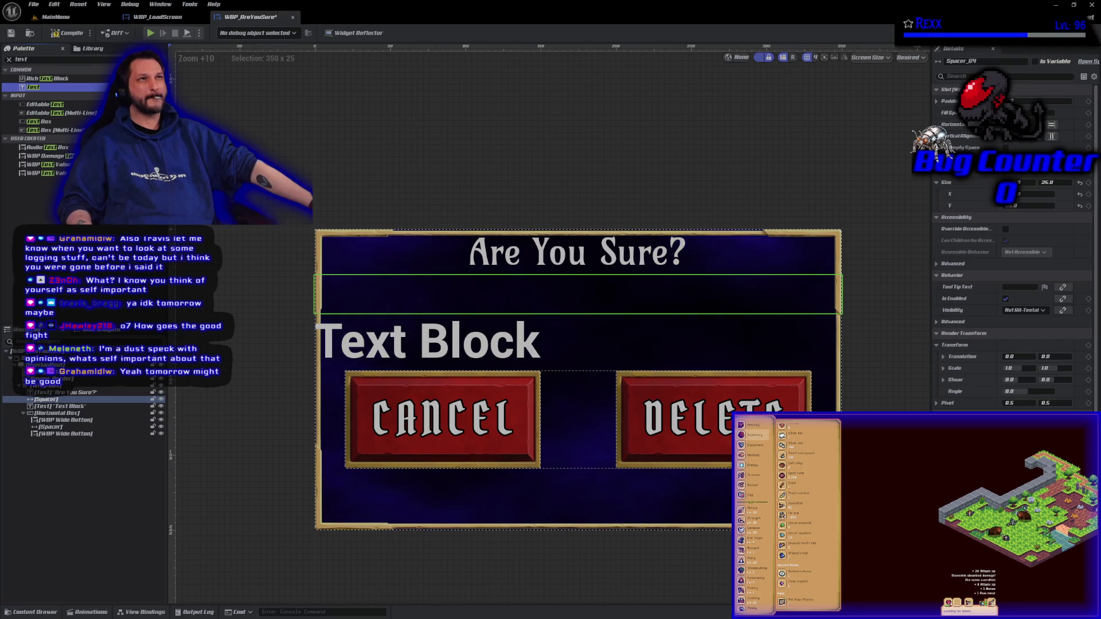
- Add a Spacer from the Palette below the new Text Block placeholder
{"action": "double_click", "coordinate": [35, 59]}
{"action": "type", "text": "space"}
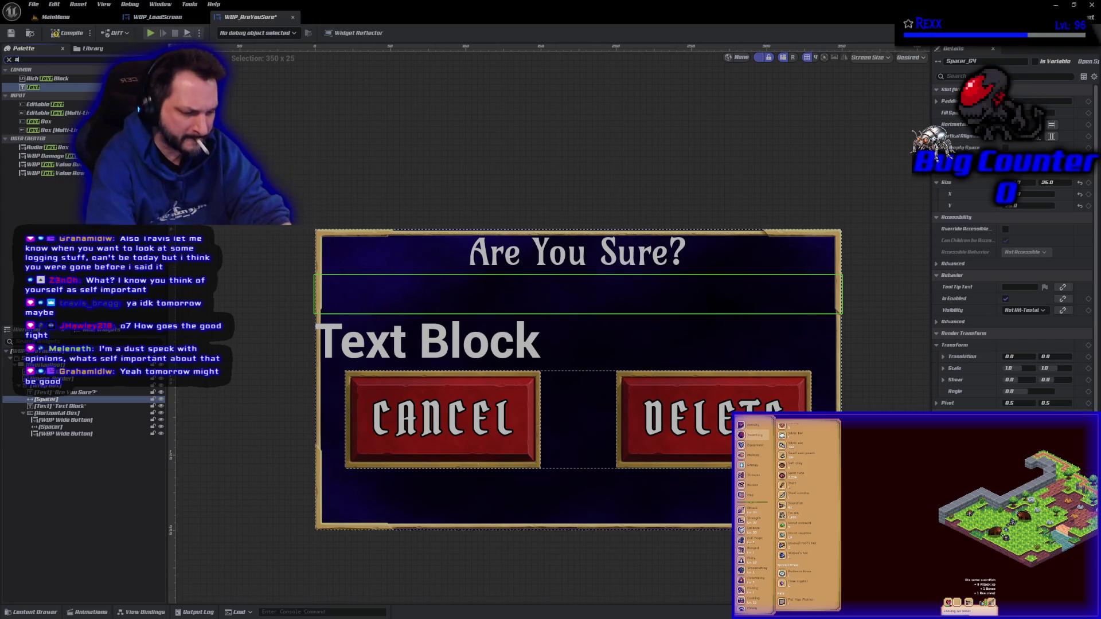
{"action": "type", "text": "r"}
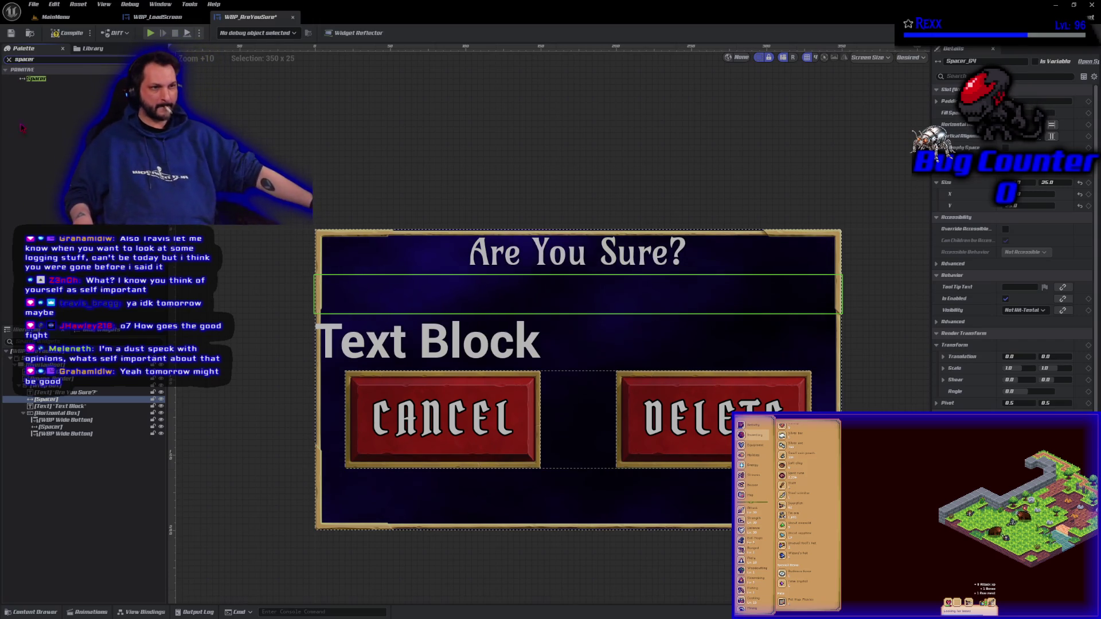
{"action": "left_click", "coordinate": [32, 81]}
{"action": "mouse_move", "coordinate": [80, 390]}
{"action": "left_mouse_down"}
{"action": "mouse_move", "coordinate": [86, 403]}
{"action": "mouse_move", "coordinate": [68, 414]}
{"action": "left_mouse_up"}
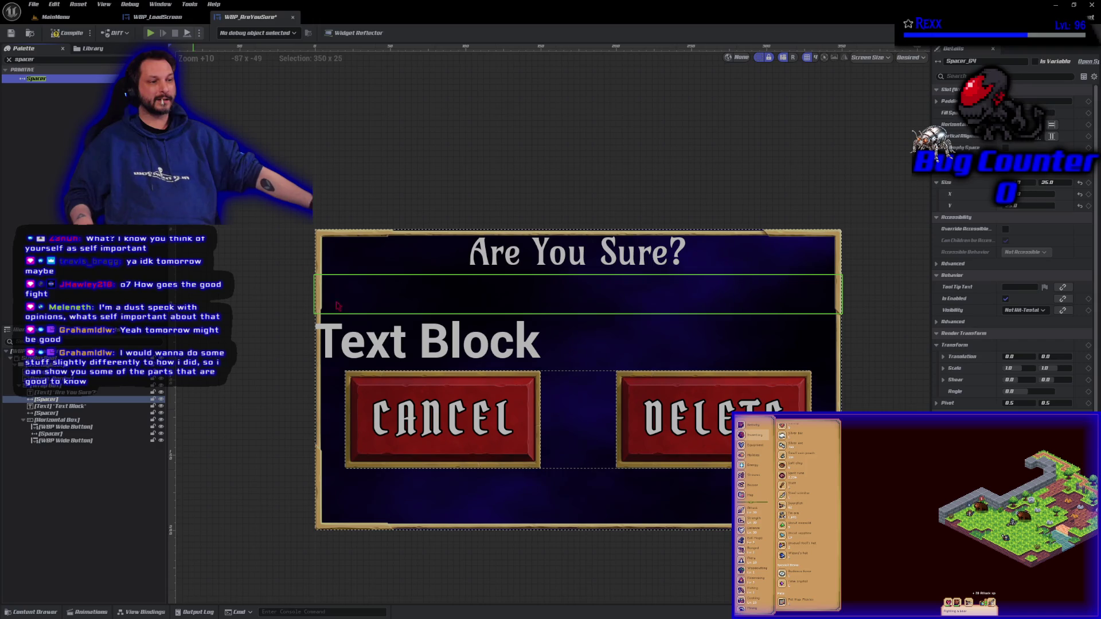
{"action": "left_click", "coordinate": [358, 351]}
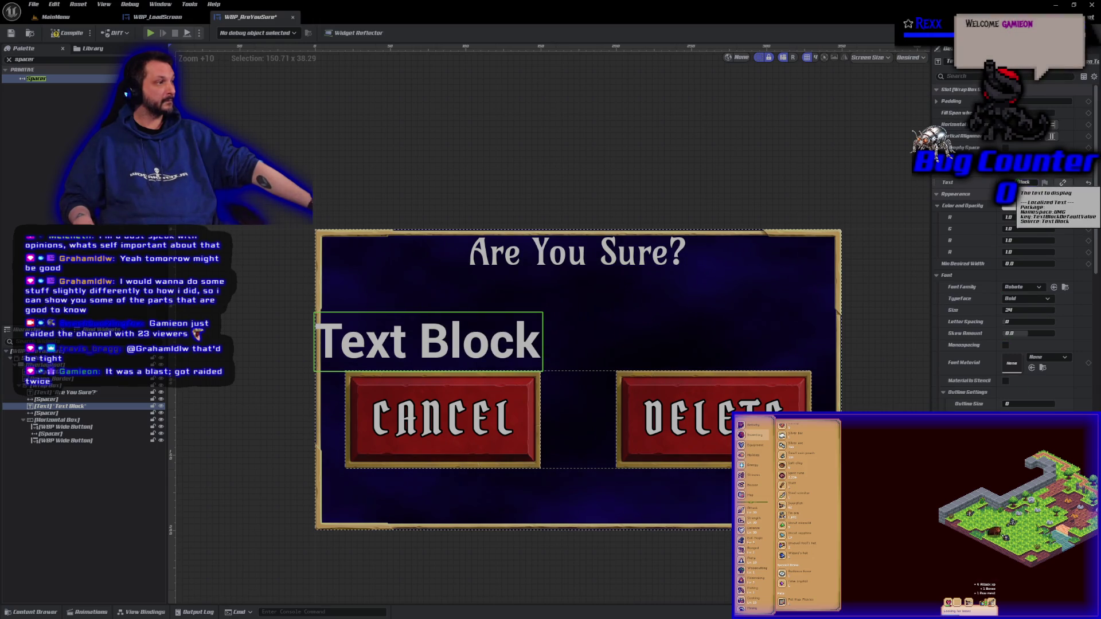
{"action": "left_click", "coordinate": [1034, 183]}
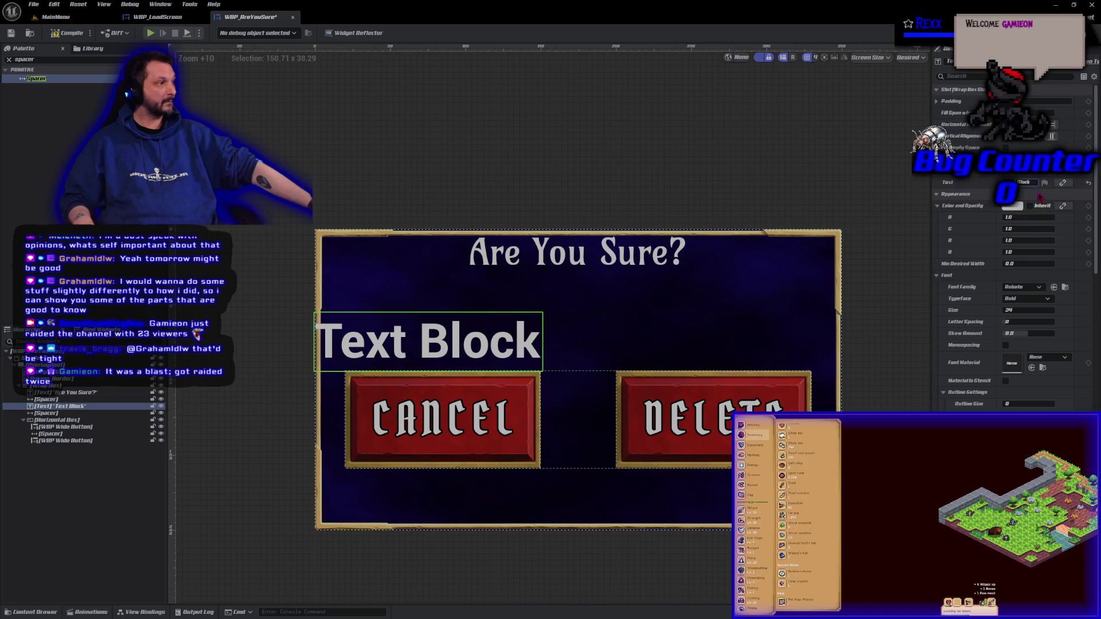
- Replace the placeholder text with the multi-line warning 'Deleting this save is permanent.' and save the widget
{"action": "key", "text": "ctrl+a"}
{"action": "key", "text": "BackSpace"}
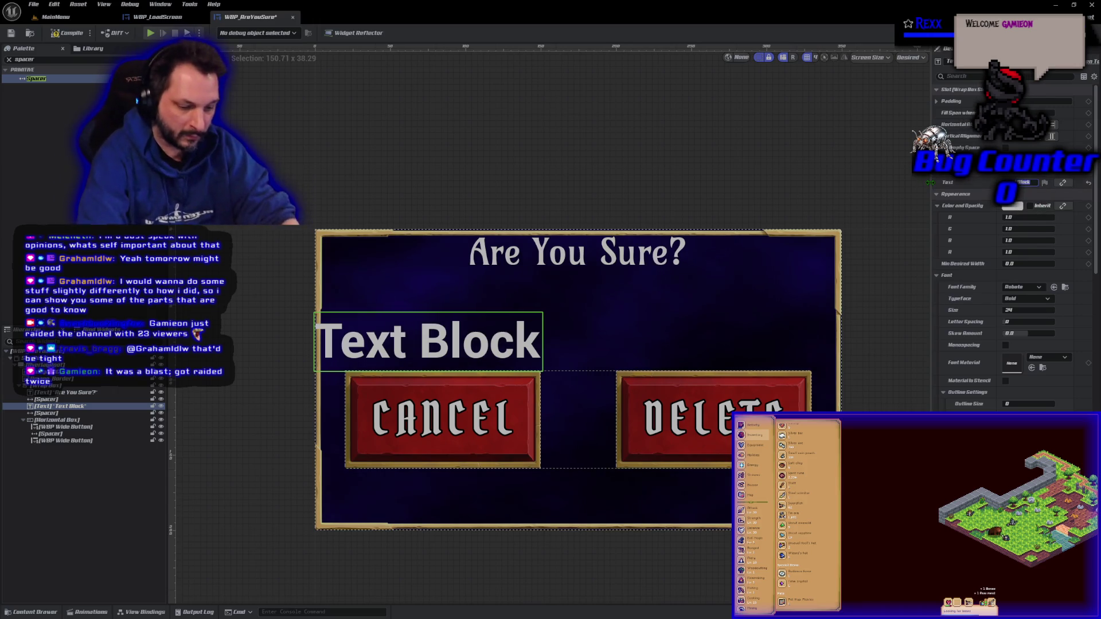
{"action": "type", "text": "Deleting"}
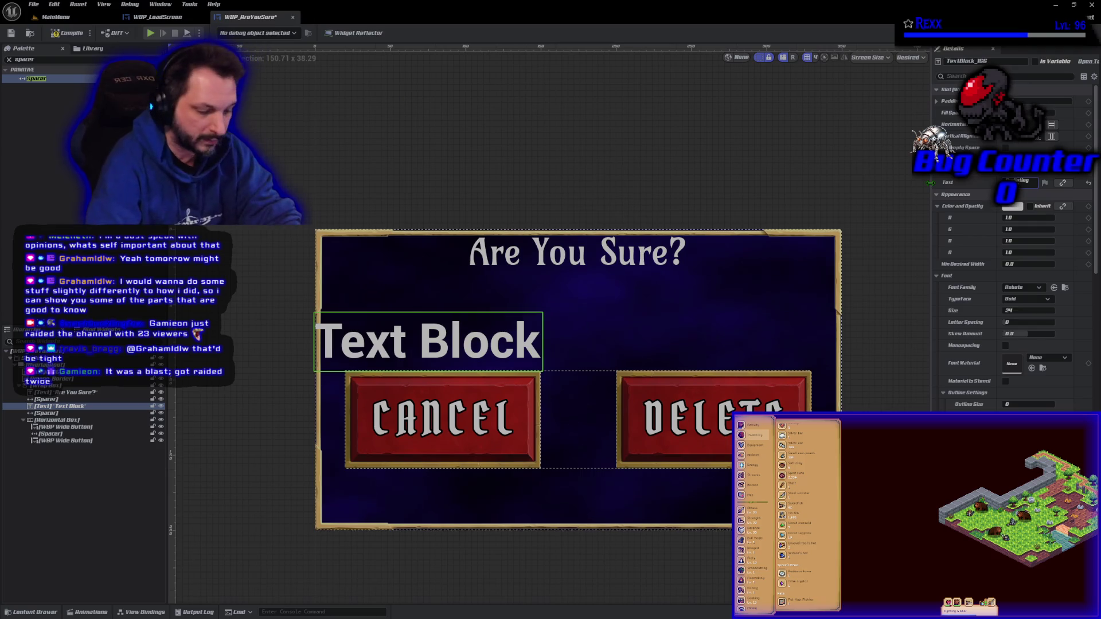
{"action": "key", "text": "shift+Return"}
{"action": "type", "text": "this save is permanent."}
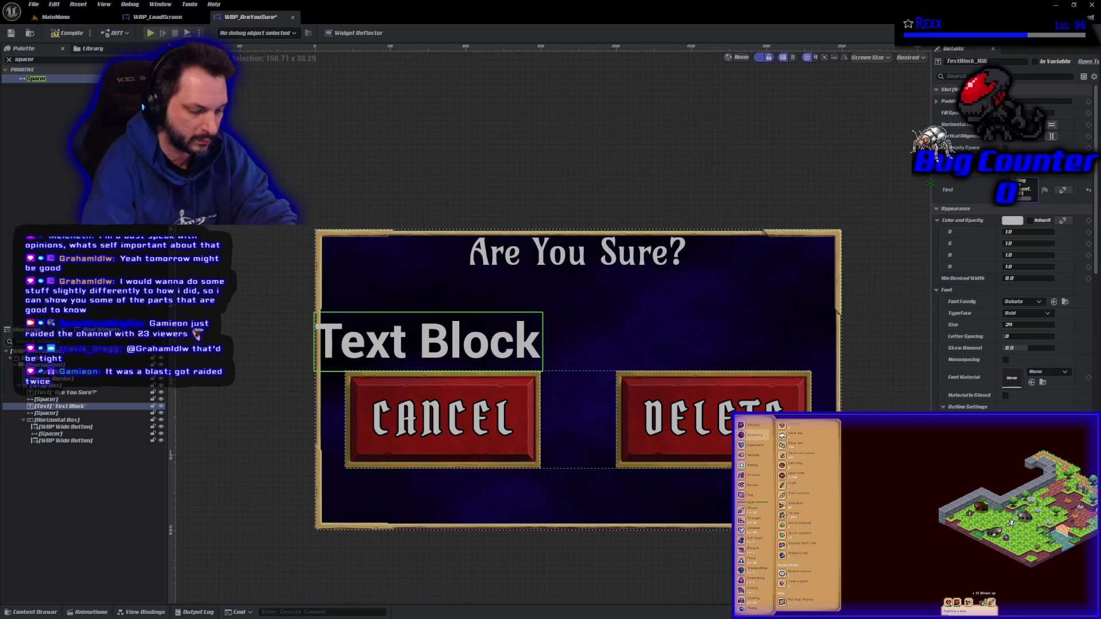
{"action": "key", "text": "shift+Return"}
{"action": "key", "text": "shift+Return"}
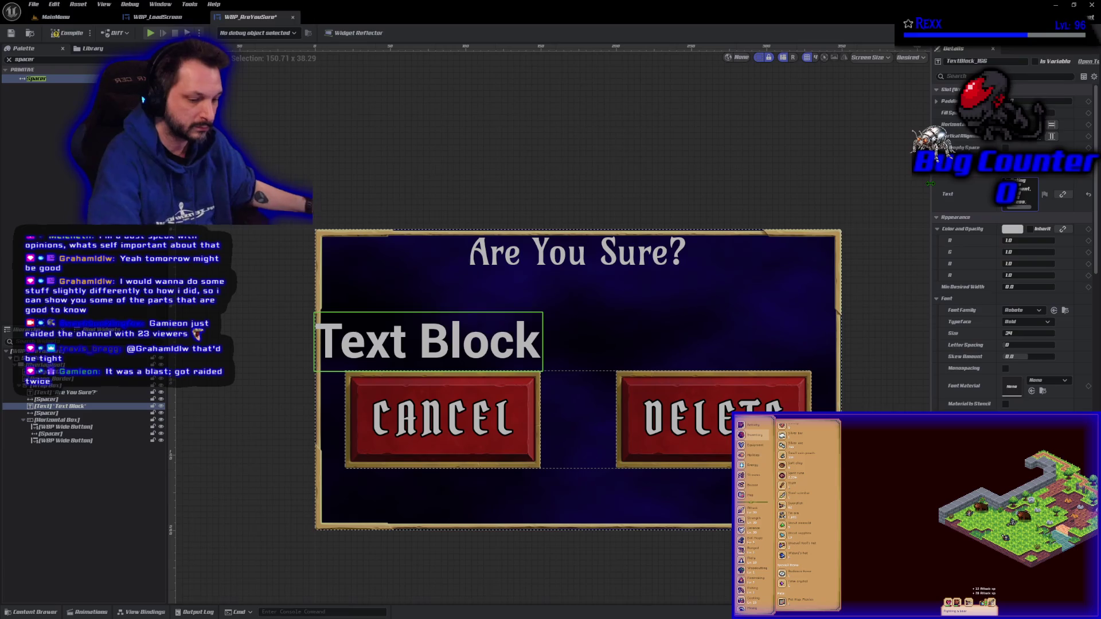
{"action": "key", "text": "ctrl+s"}
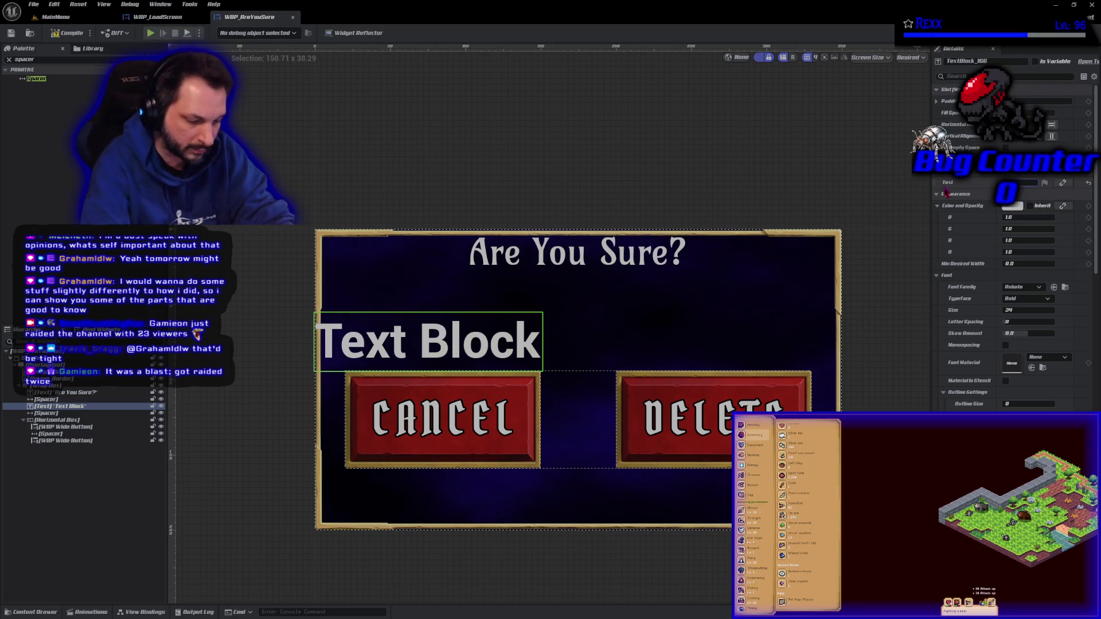
- Commit the warning text to the dialog and correct the 'eprmanent' misspelling
{"action": "key", "text": "Return"}
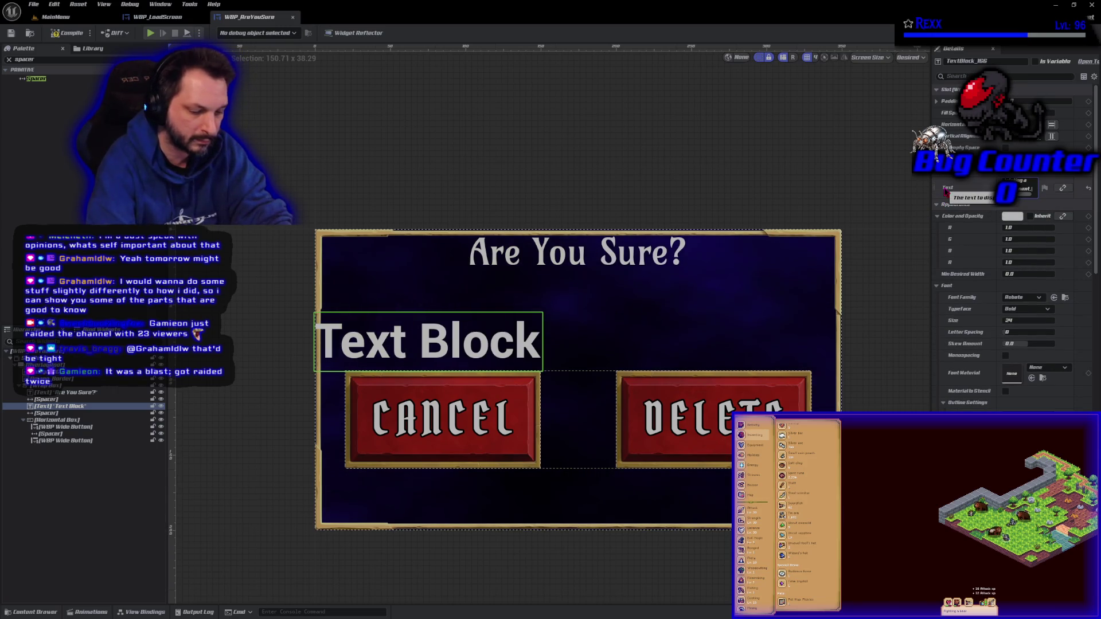
{"action": "key", "text": "shift+Return"}
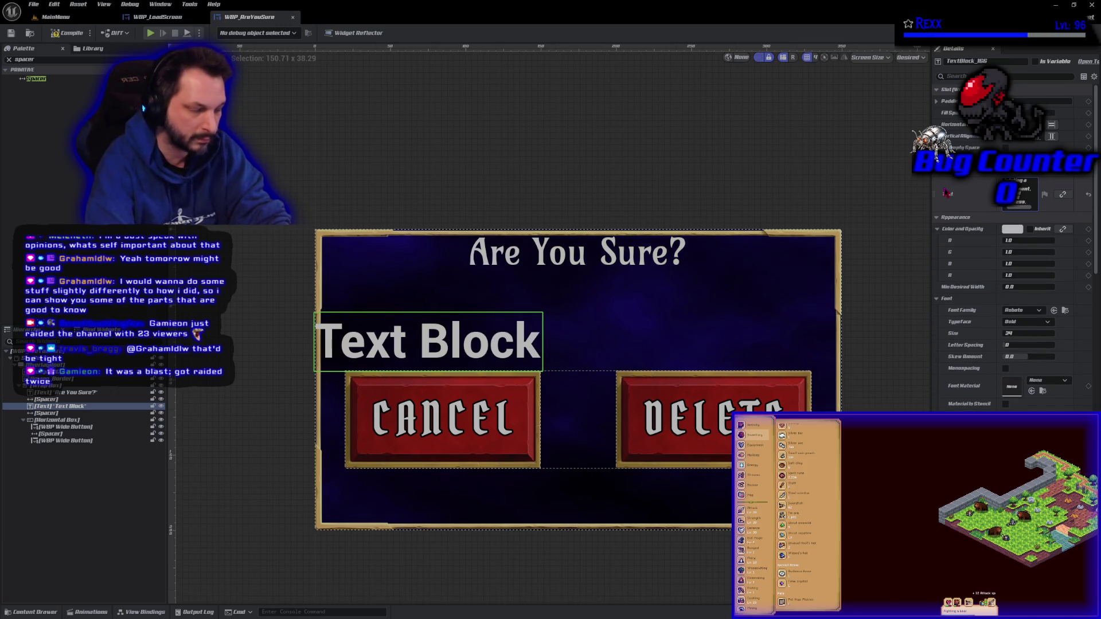
{"action": "key", "text": "Return"}
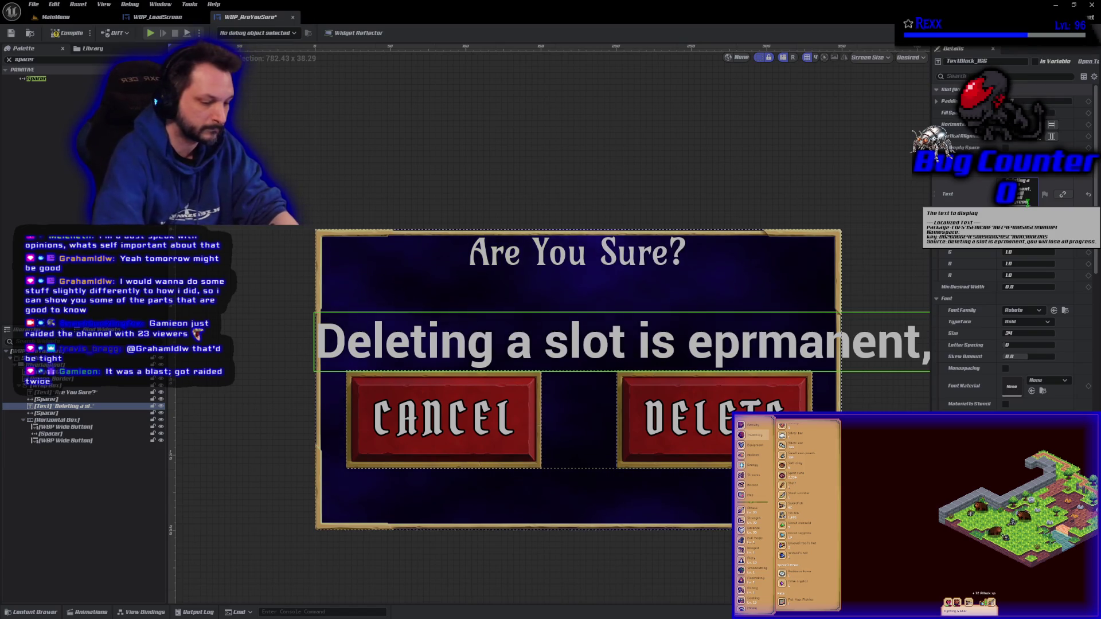
{"action": "key", "text": "Return"}
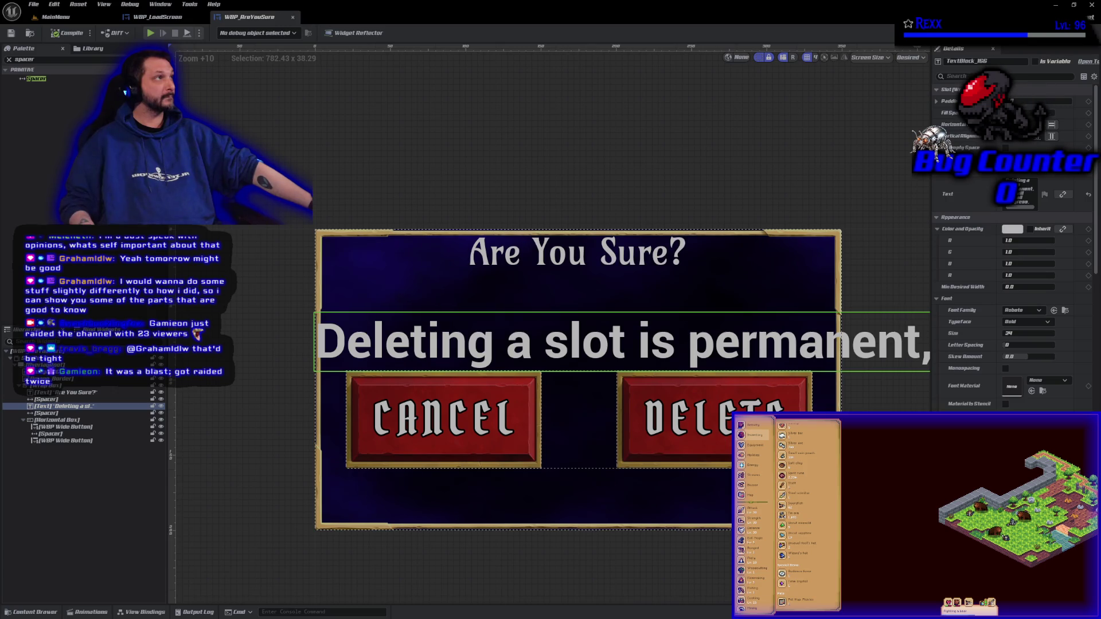
- Set the warning text's font family to InknutAntiqua
{"action": "left_click", "coordinate": [1010, 312]}
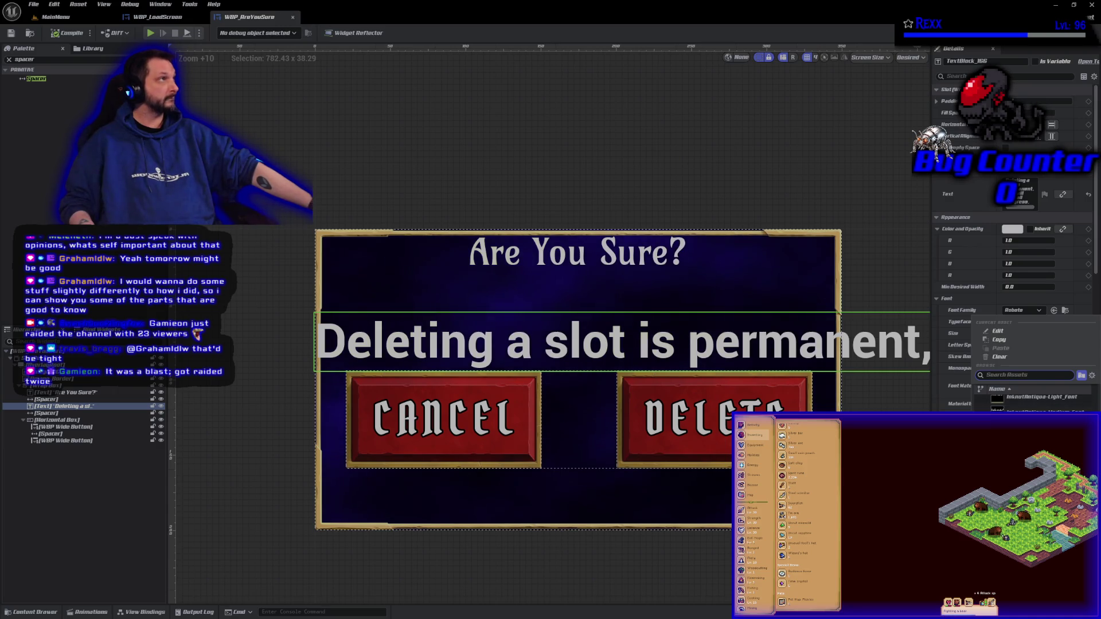
{"action": "left_click", "coordinate": [1041, 397]}
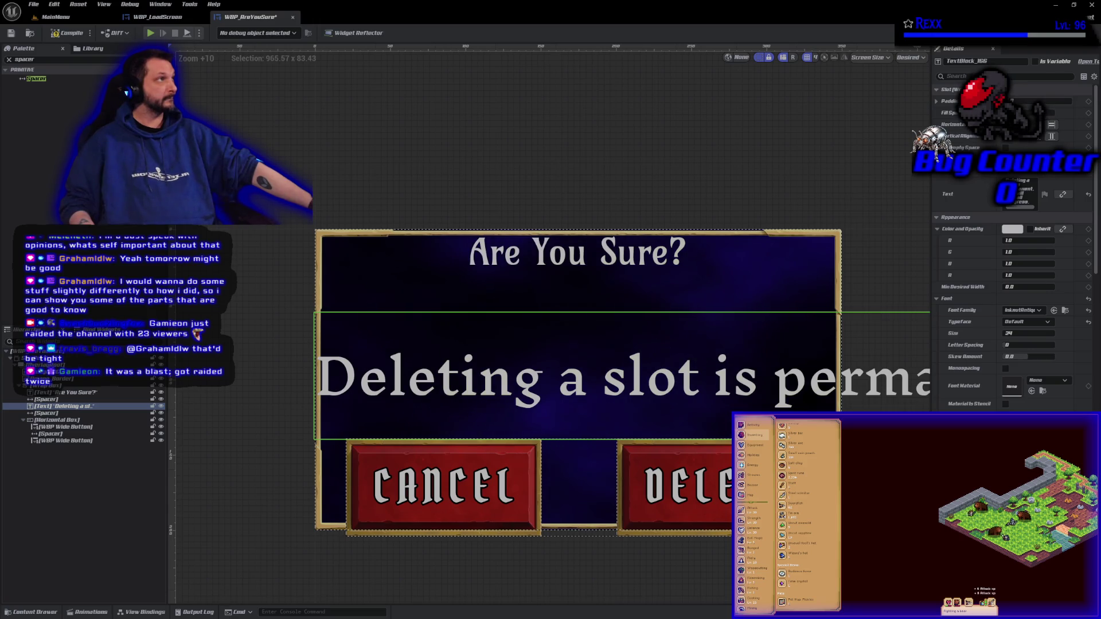
{"action": "left_click", "coordinate": [1020, 310]}
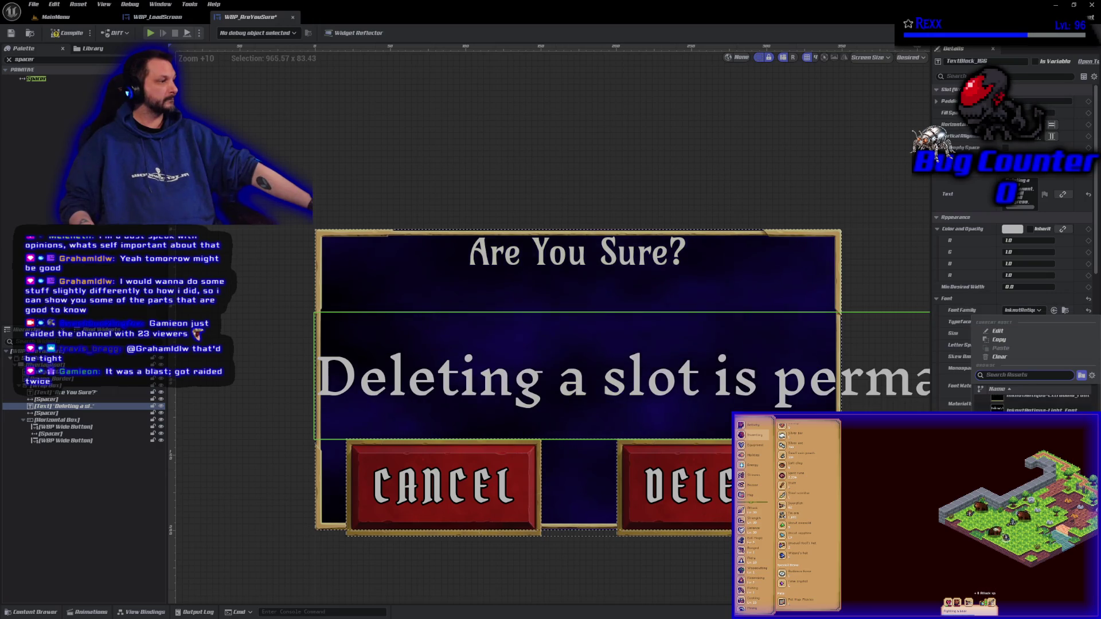
{"action": "left_click", "coordinate": [949, 277]}
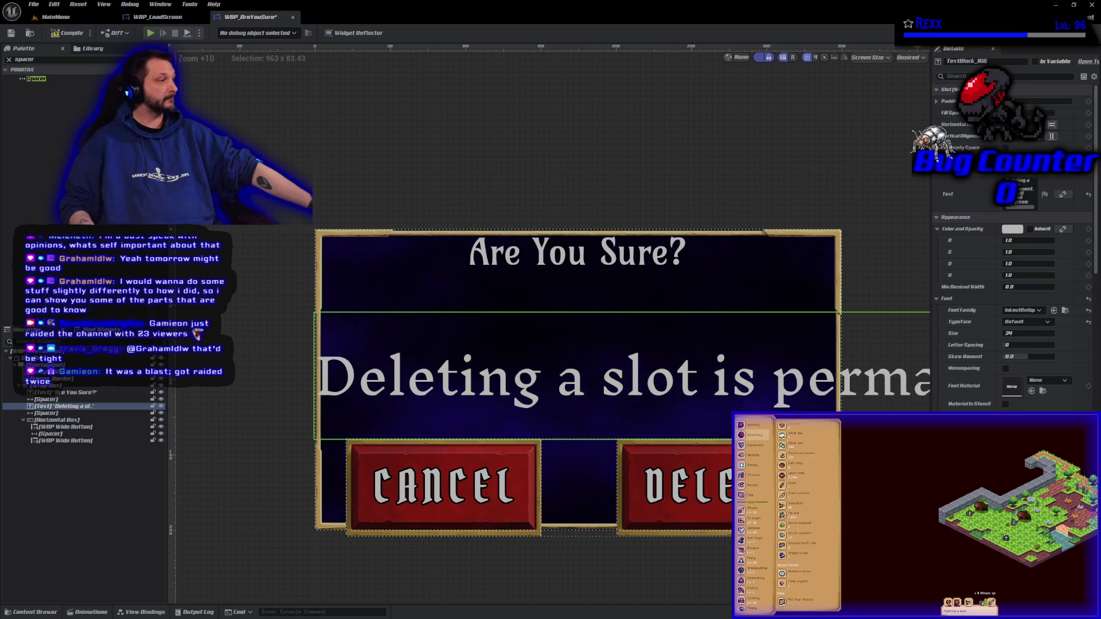
- Reduce the warning's font size to 24, then start re-entering a different size value
{"action": "left_click", "coordinate": [1010, 333]}
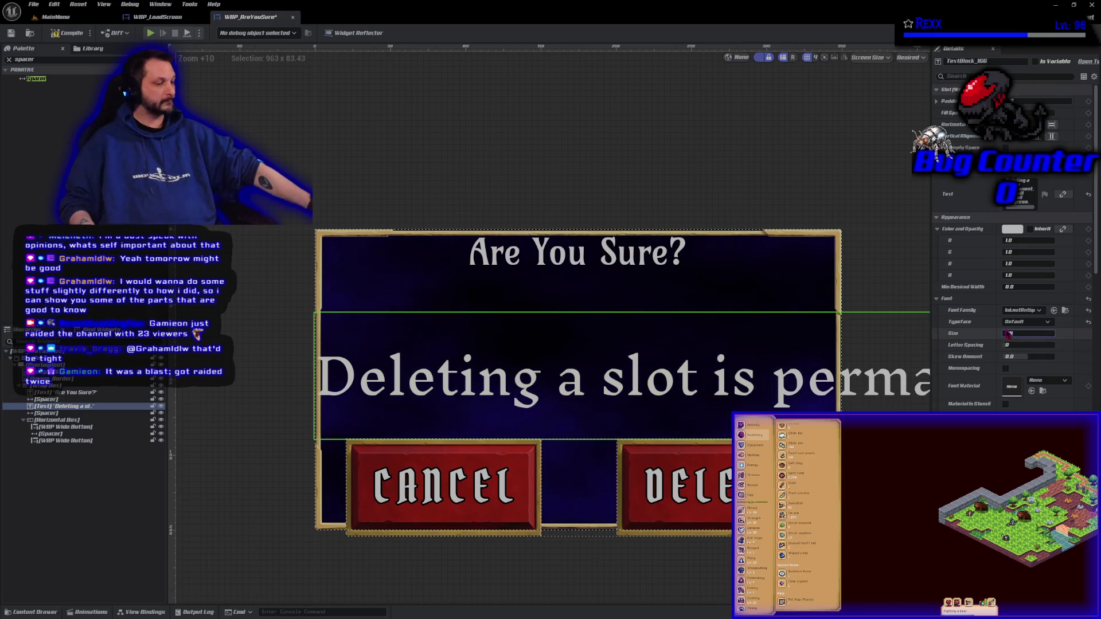
{"action": "type", "text": "24"}
{"action": "key", "text": "Return"}
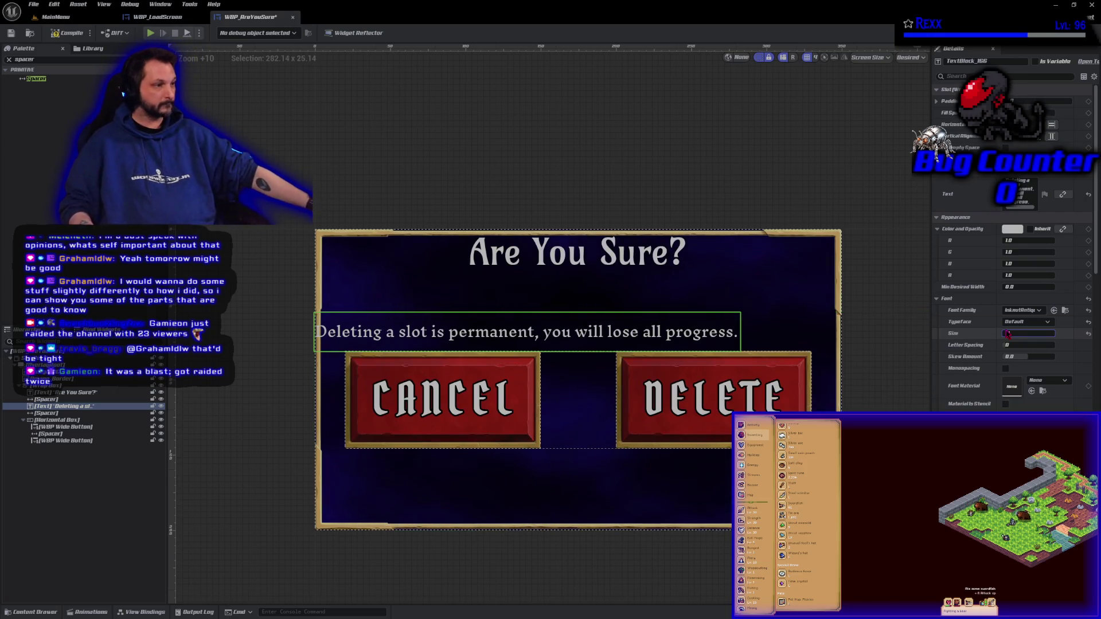
{"action": "key", "text": "BackSpace"}
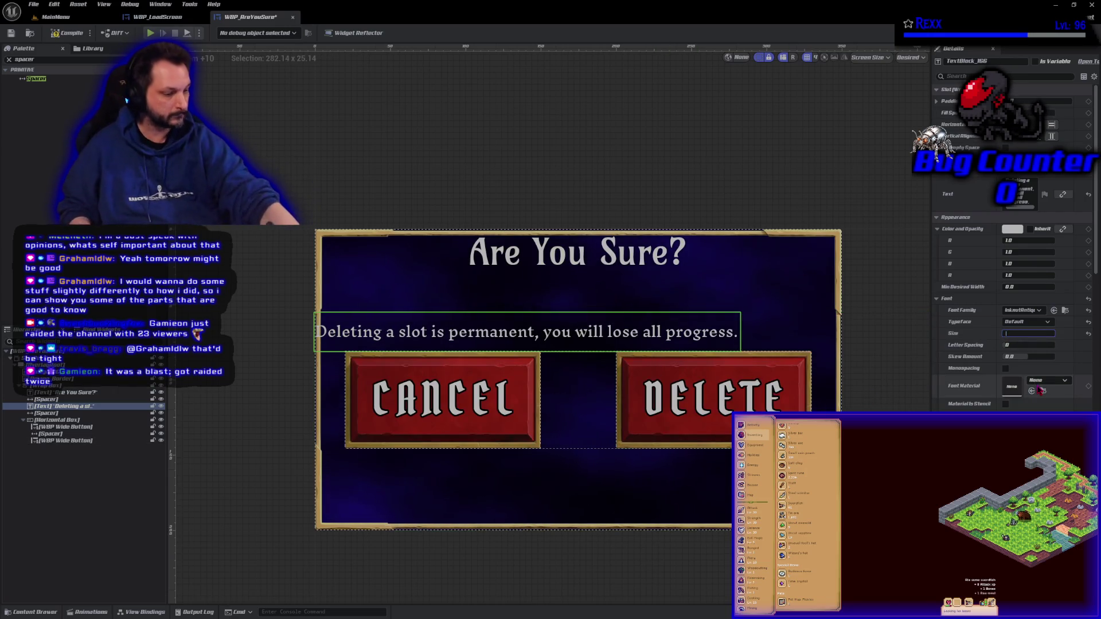
{"action": "type", "text": "2"}
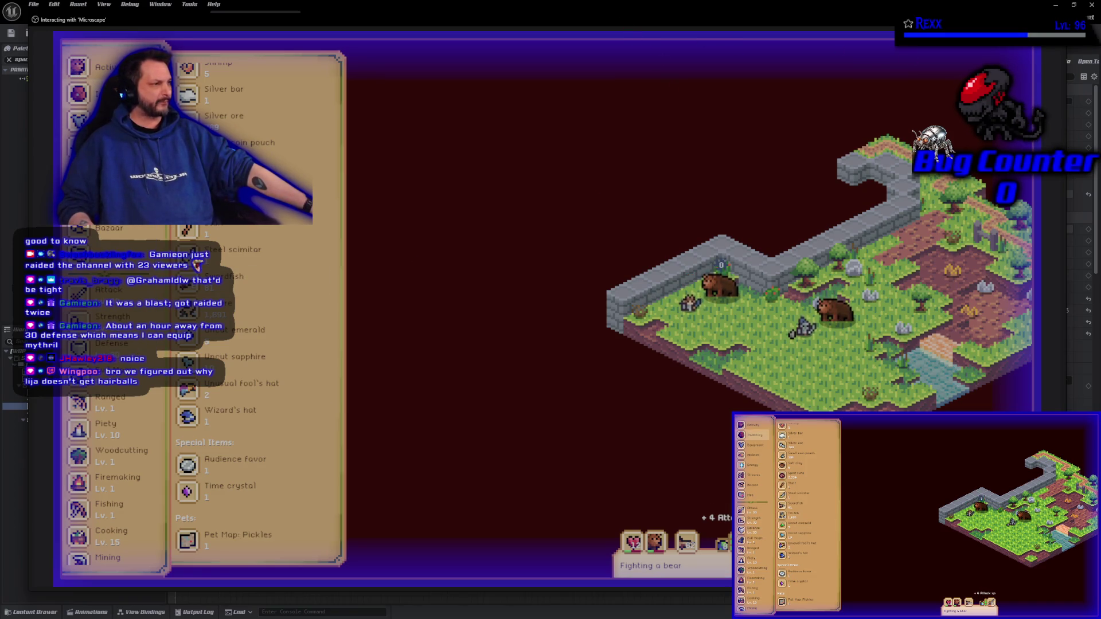
{"action": "key", "text": "Escape"}
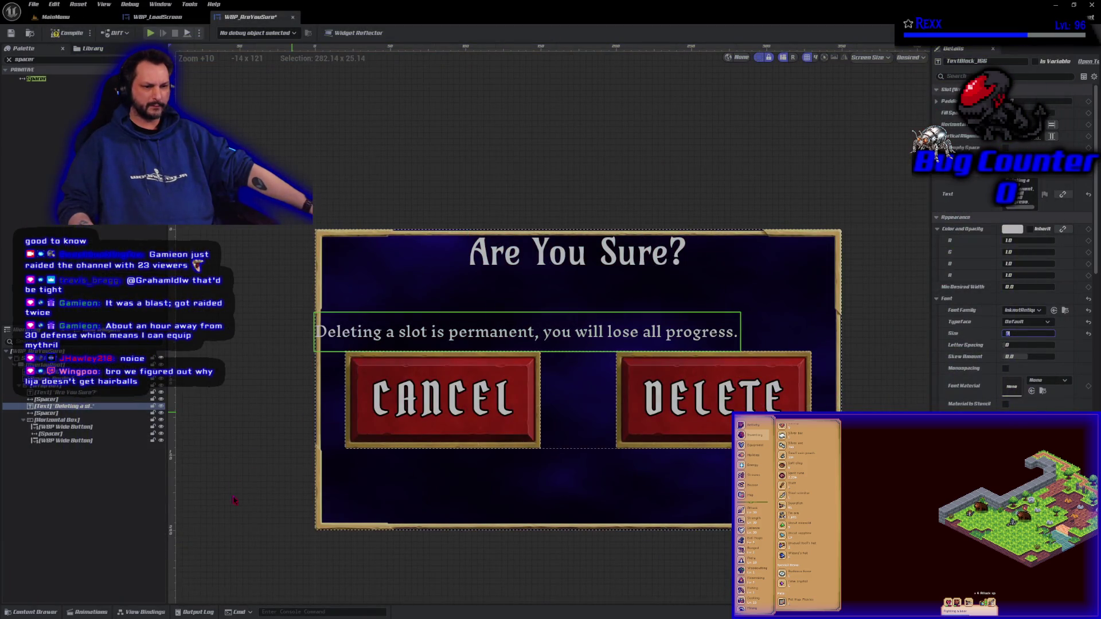
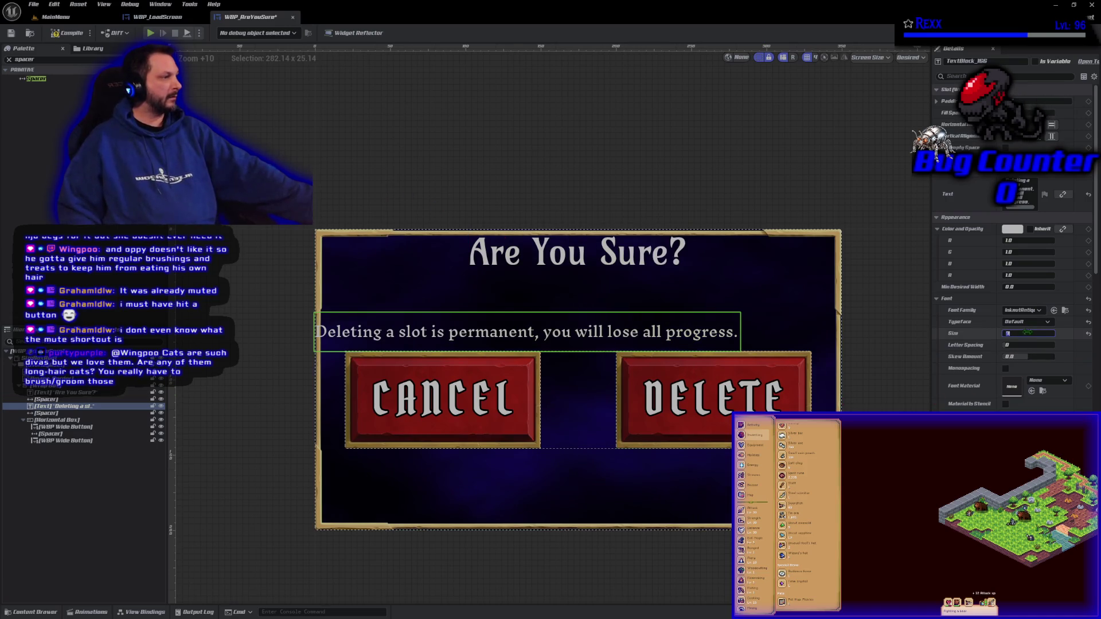
- Give the 'Deleting a slot…' warning text font size 24, then select the spacer above it
{"action": "scroll", "coordinate": [993, 373], "scroll_direction": "down", "scroll_amount": 3}
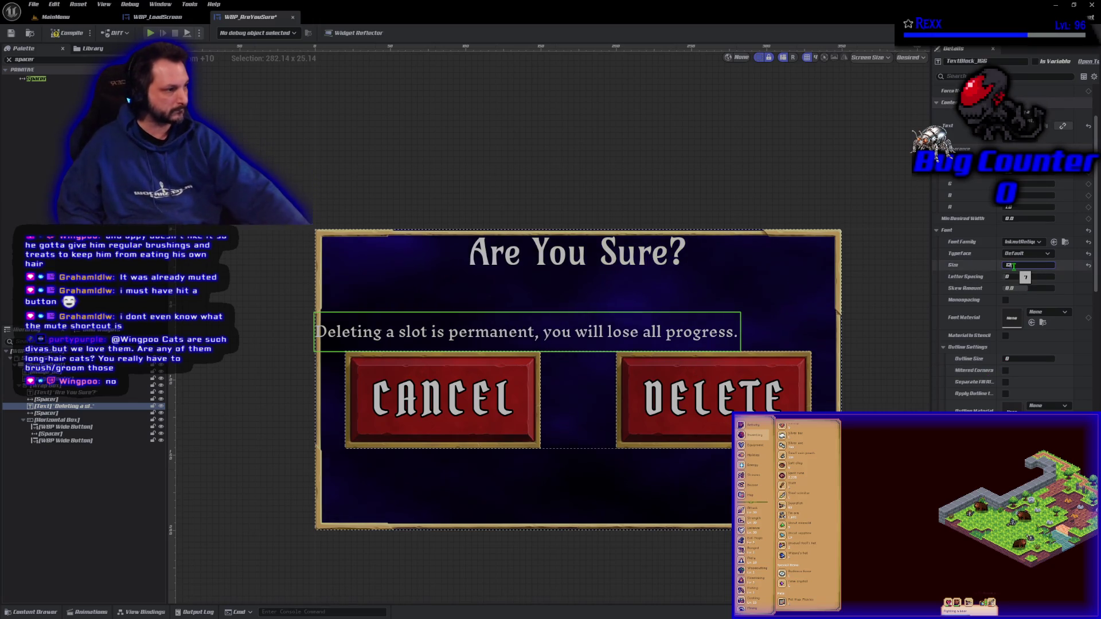
{"action": "type", "text": "24"}
{"action": "key", "text": "Return"}
{"action": "scroll", "coordinate": [993, 380], "scroll_direction": "down", "scroll_amount": 5}
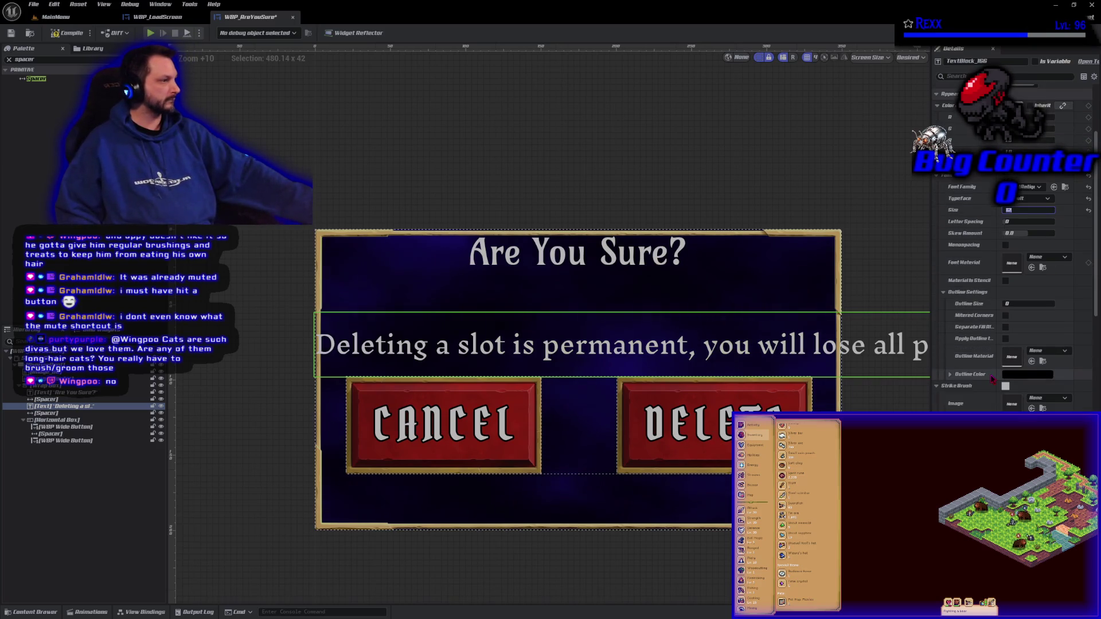
{"action": "scroll", "coordinate": [990, 374], "scroll_direction": "down", "scroll_amount": 1}
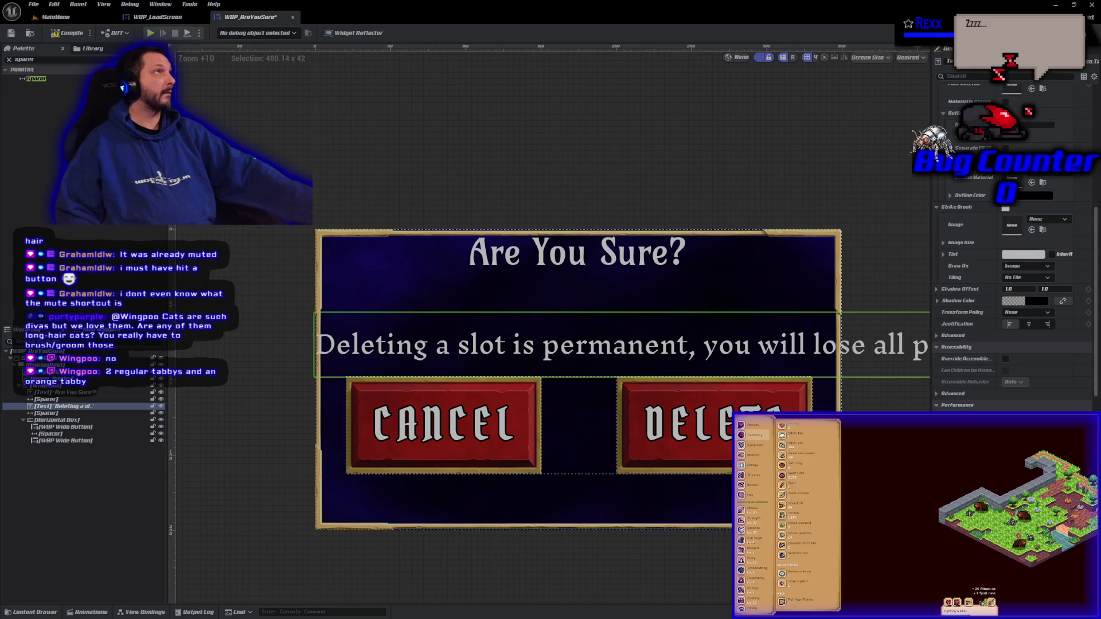
{"action": "left_click", "coordinate": [65, 400]}
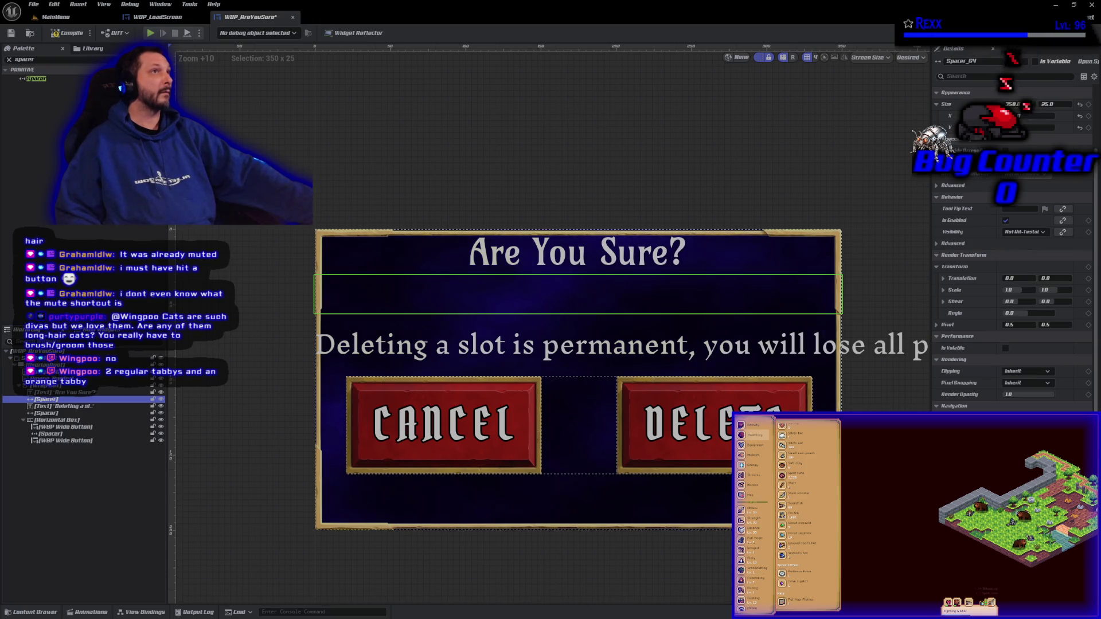
- Set the spacer above the warning to Size Y 15
{"action": "left_click", "coordinate": [1055, 105]}
{"action": "type", "text": "15"}
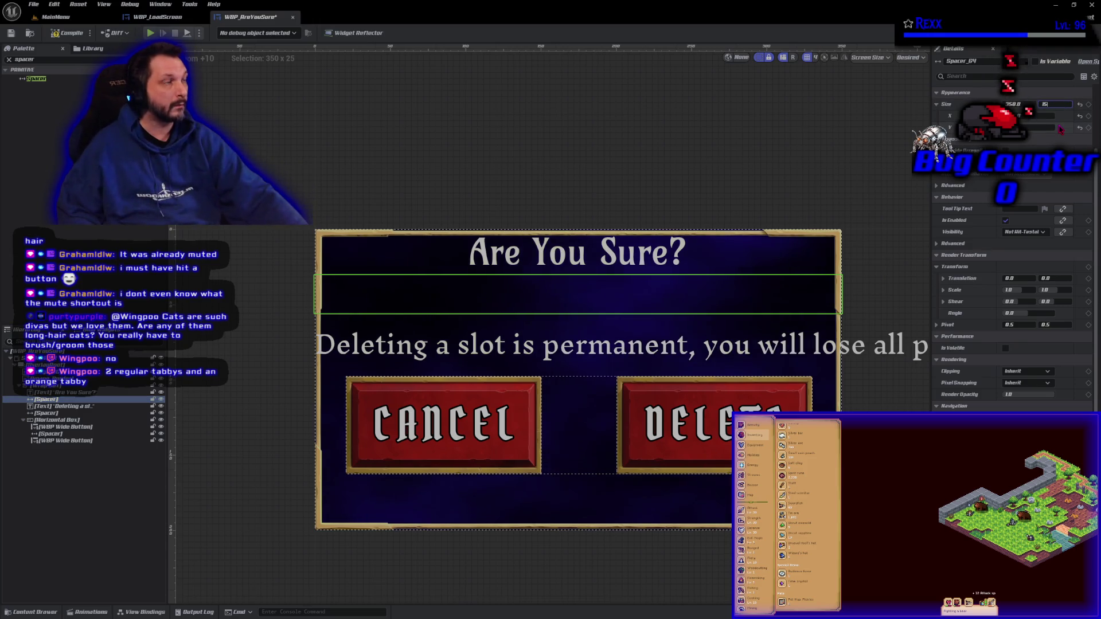
{"action": "key", "text": "Return"}
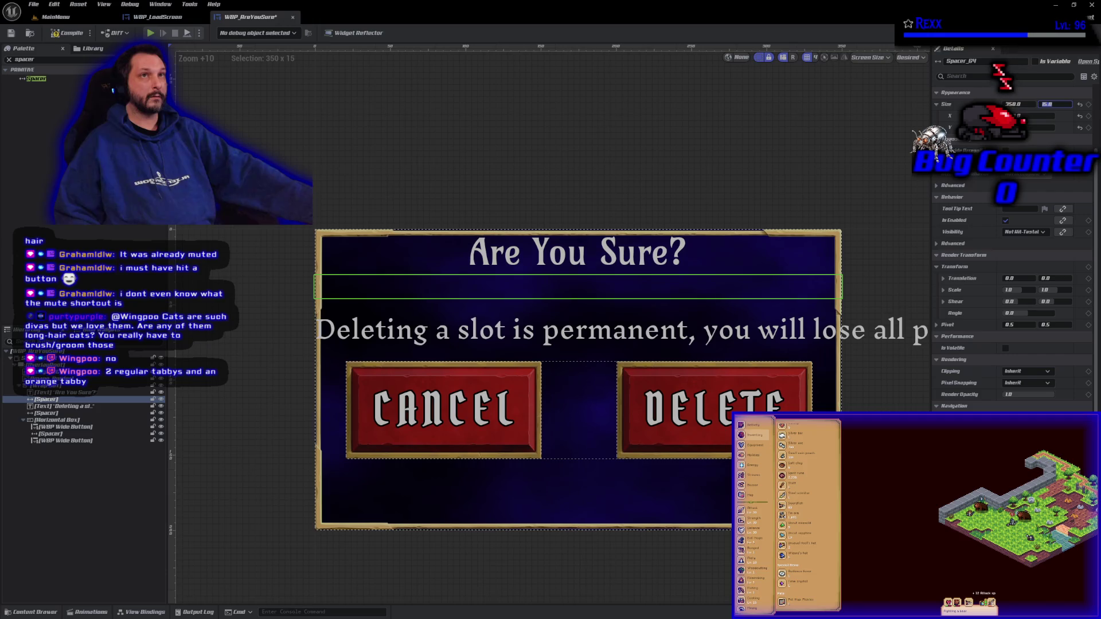
- Wrap the warning Text with a Horizontal Box and select the new box
{"action": "right_click", "coordinate": [80, 407]}
{"action": "mouse_move", "coordinate": [140, 494]}
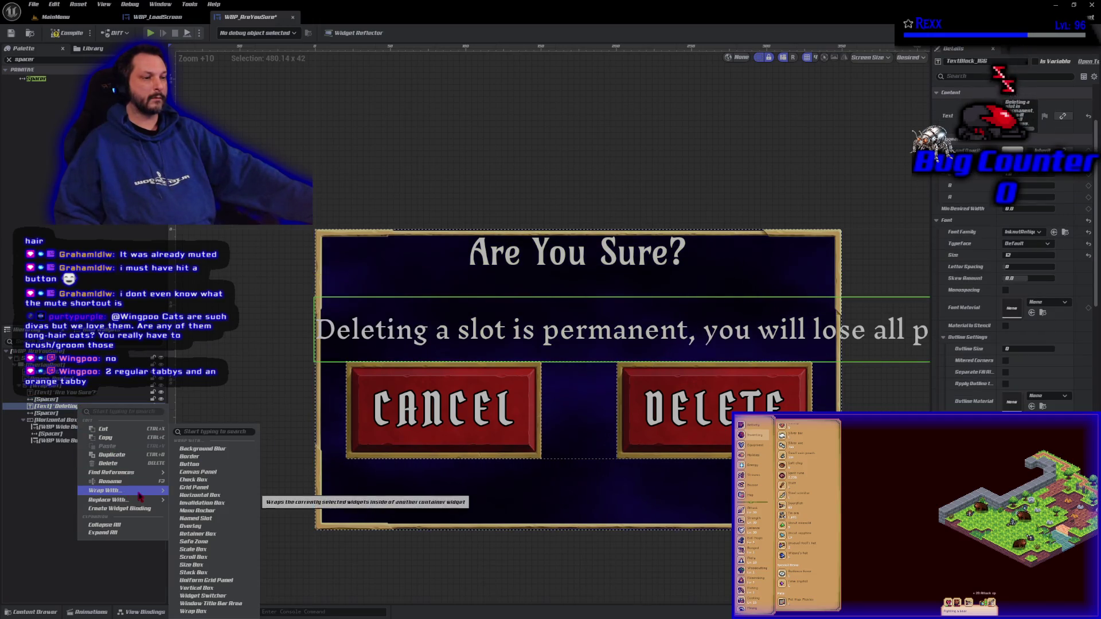
{"action": "left_click", "coordinate": [196, 496]}
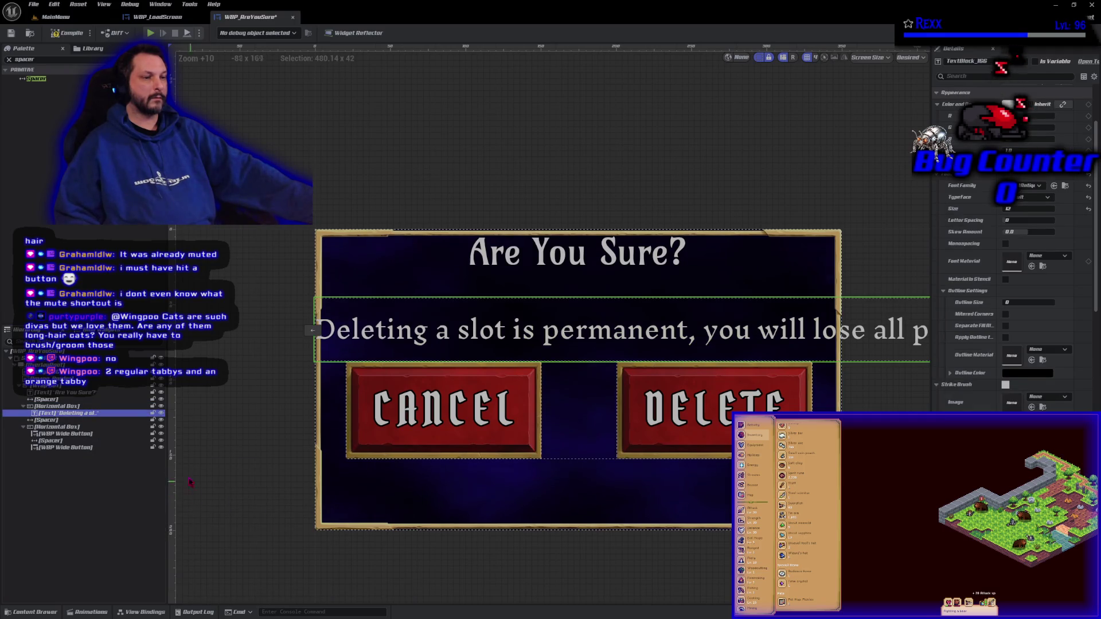
{"action": "left_click", "coordinate": [76, 407]}
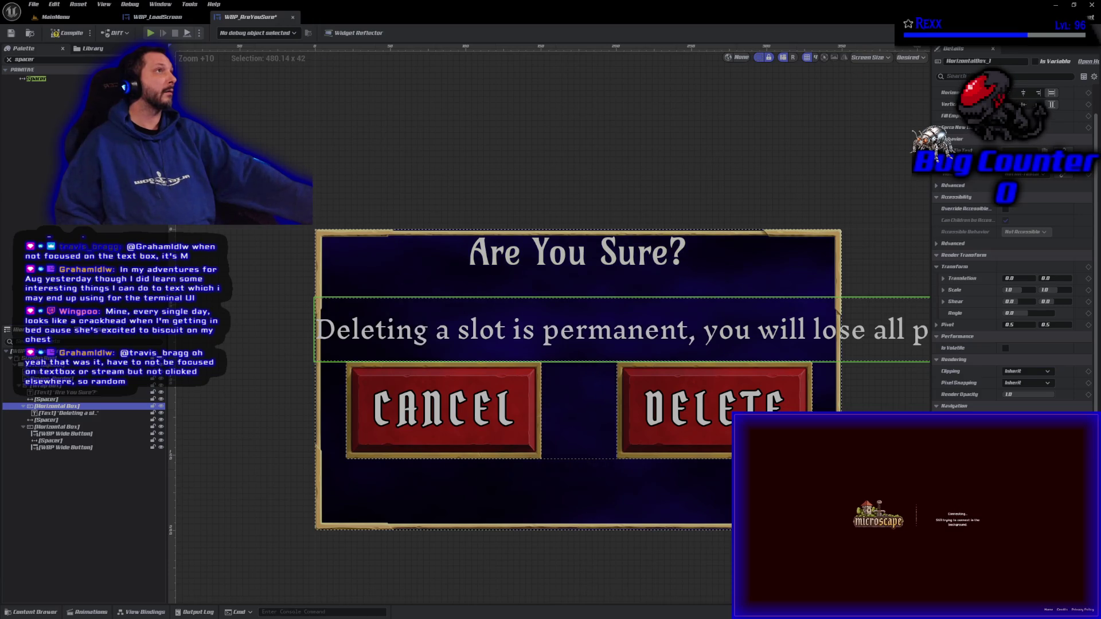
- Bring the dialog into view, compile the widget, and select the dialog's WrapBox
{"action": "scroll", "coordinate": [724, 569], "scroll_direction": "down", "scroll_amount": 4}
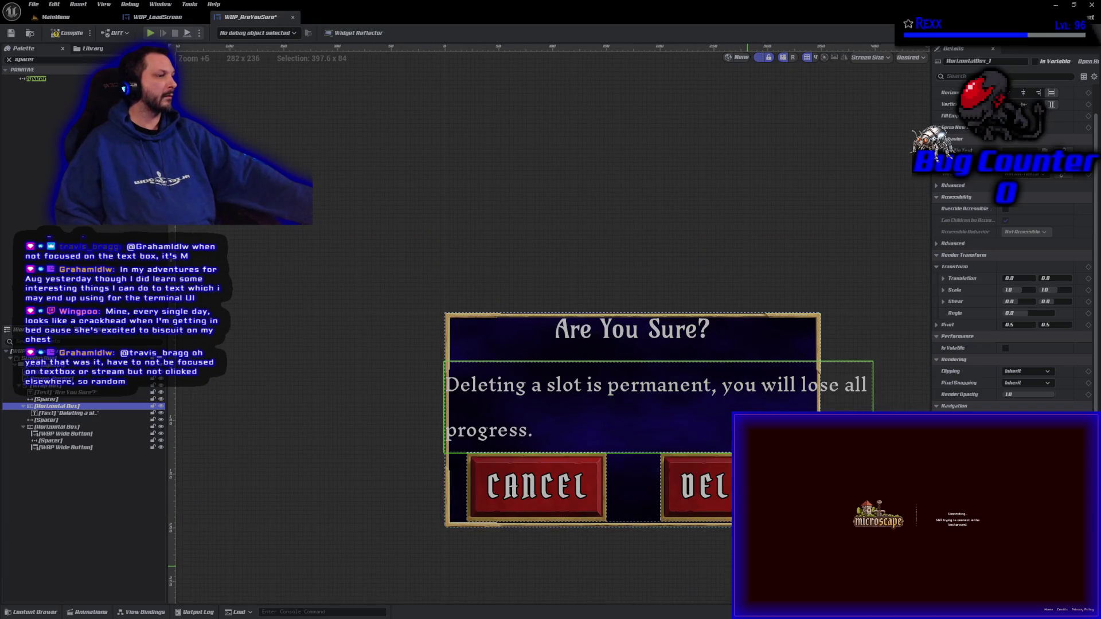
{"action": "left_click_drag", "start_coordinate": [724, 569], "coordinate": [642, 519]}
{"action": "scroll", "coordinate": [594, 488], "scroll_direction": "down", "scroll_amount": 2}
{"action": "scroll", "coordinate": [595, 487], "scroll_direction": "up", "scroll_amount": 5}
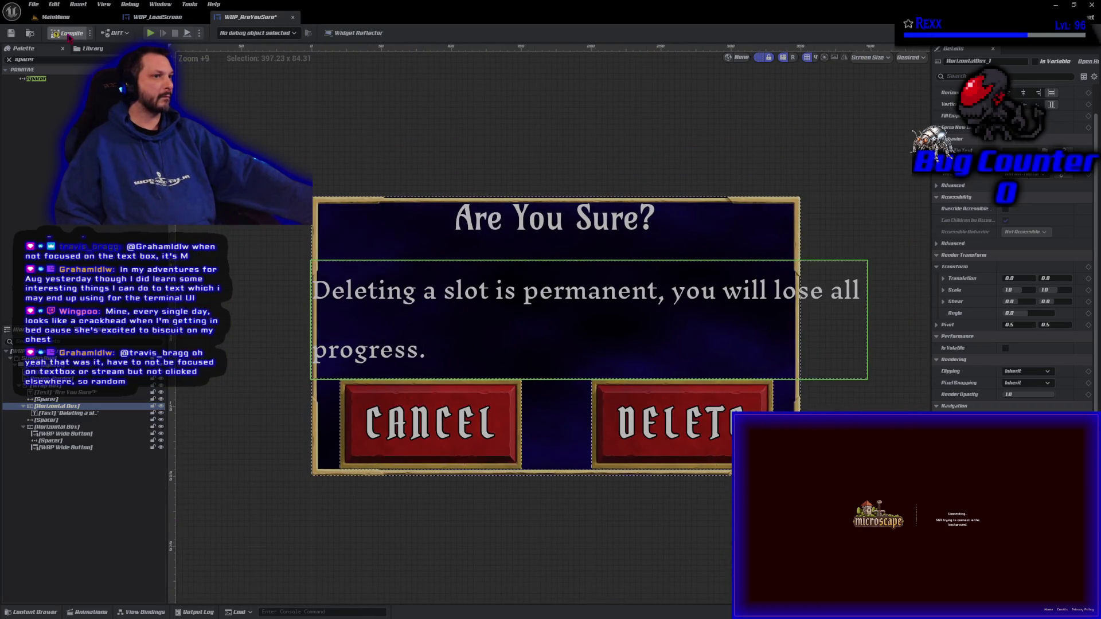
{"action": "left_click", "coordinate": [70, 34]}
{"action": "scroll", "coordinate": [606, 453], "scroll_direction": "down", "scroll_amount": 4}
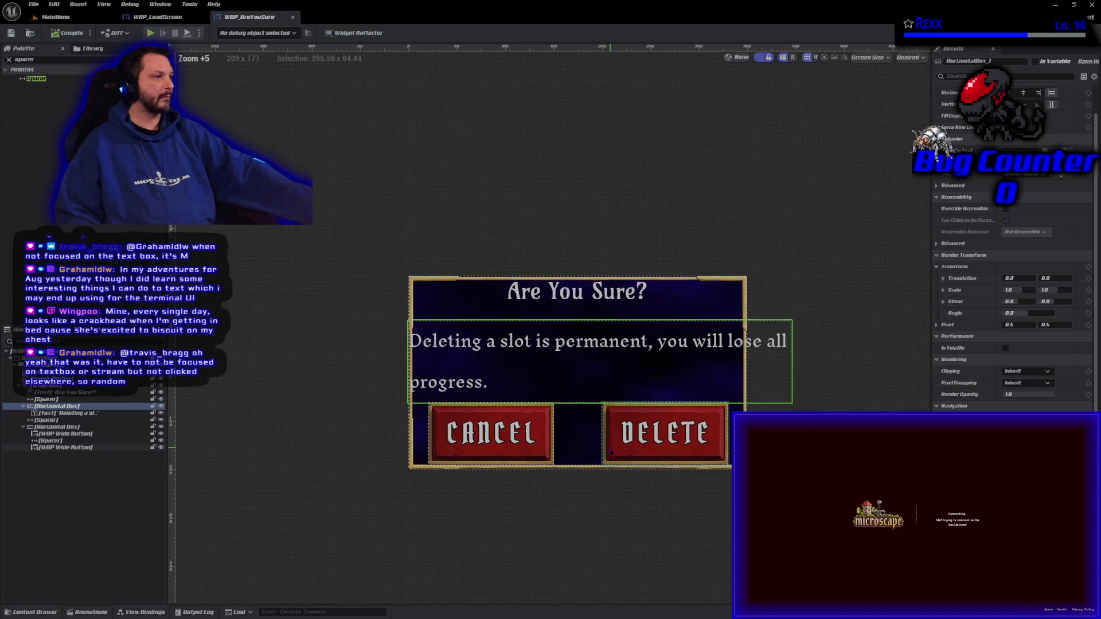
{"action": "scroll", "coordinate": [605, 453], "scroll_direction": "up", "scroll_amount": 1}
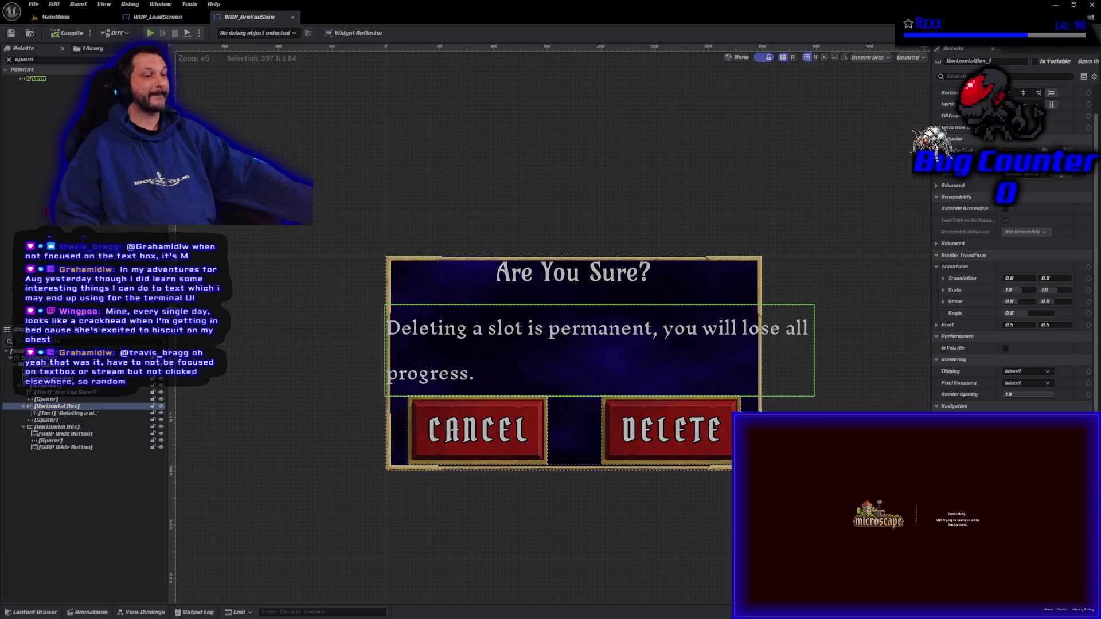
{"action": "left_click", "coordinate": [49, 386]}
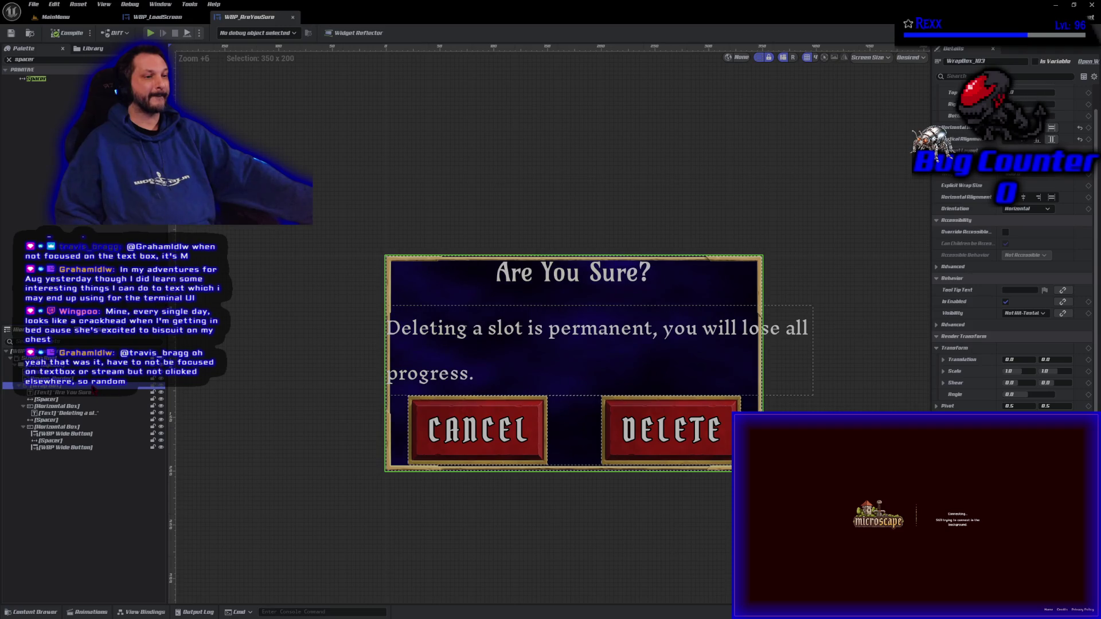
- Replace the dialog's outer WrapBox with a Vertical Box
{"action": "right_click", "coordinate": [92, 390]}
{"action": "mouse_move", "coordinate": [161, 454]}
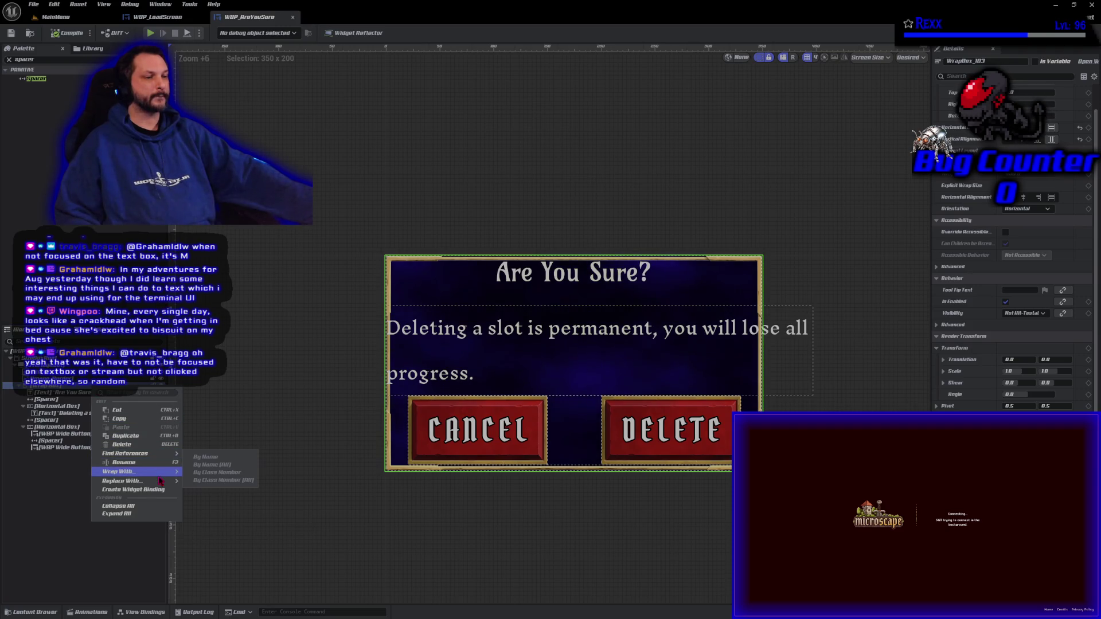
{"action": "mouse_move", "coordinate": [161, 481]}
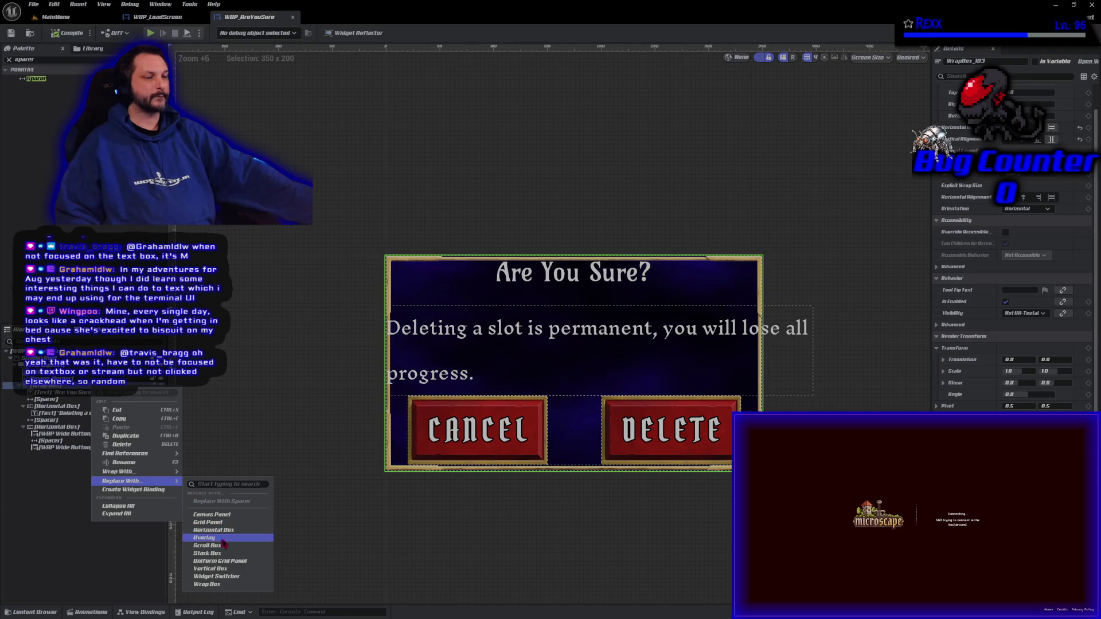
{"action": "left_click", "coordinate": [228, 569]}
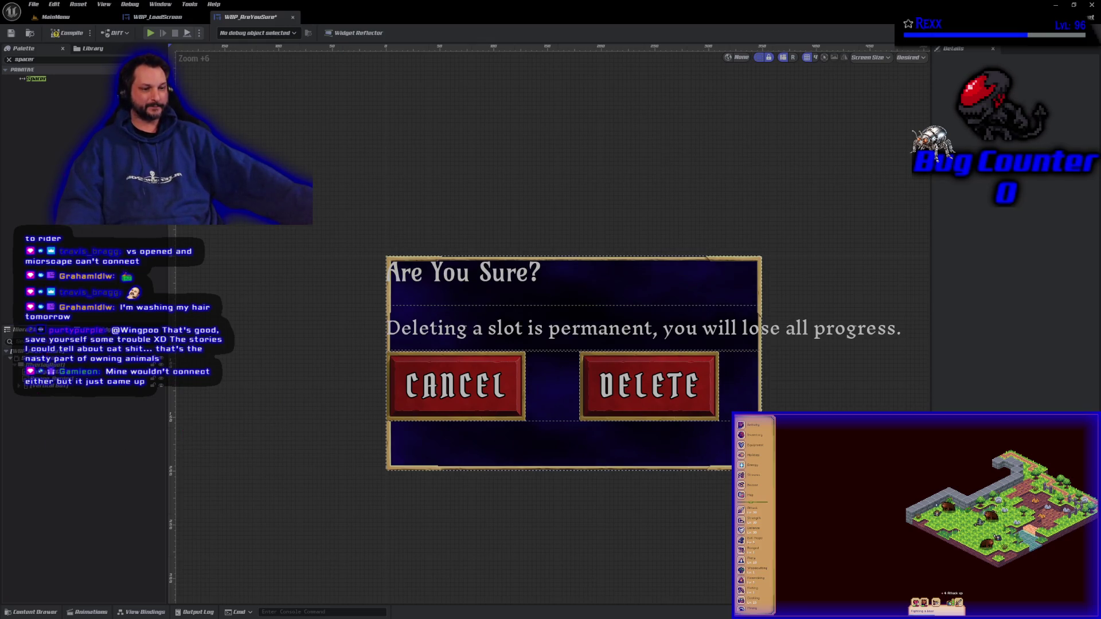
- Expand the Vertical Box's children, check the MainMenu level, then recompile WBP_AreYouSure
{"action": "left_click", "coordinate": [17, 386]}
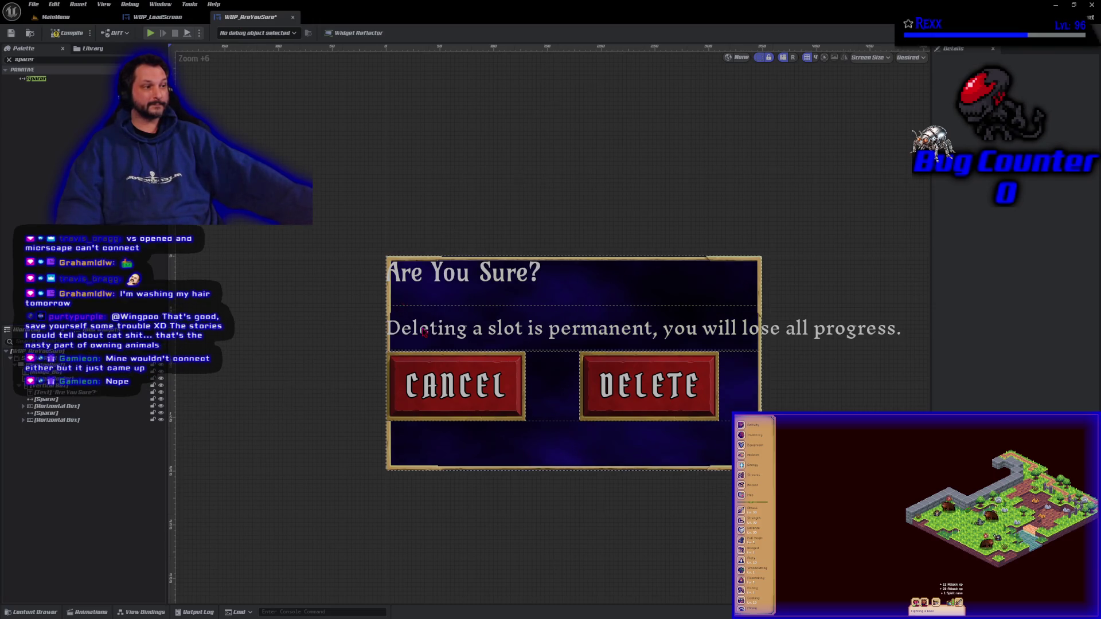
{"action": "scroll", "coordinate": [423, 331], "scroll_direction": "down", "scroll_amount": 6}
{"action": "scroll", "coordinate": [413, 327], "scroll_direction": "up", "scroll_amount": 7}
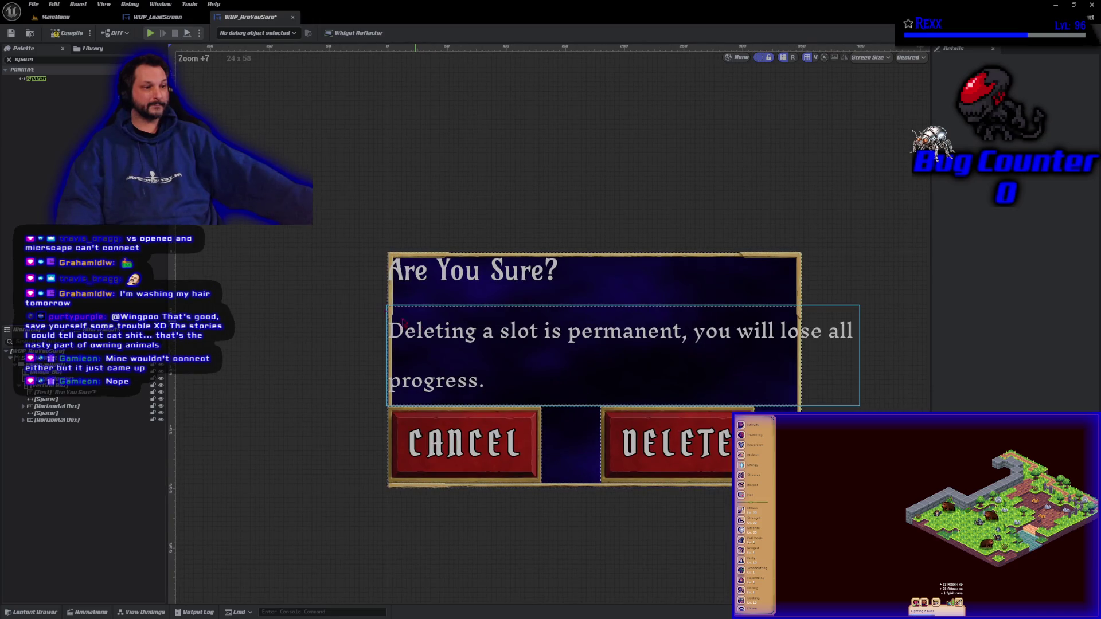
{"action": "left_click", "coordinate": [55, 17]}
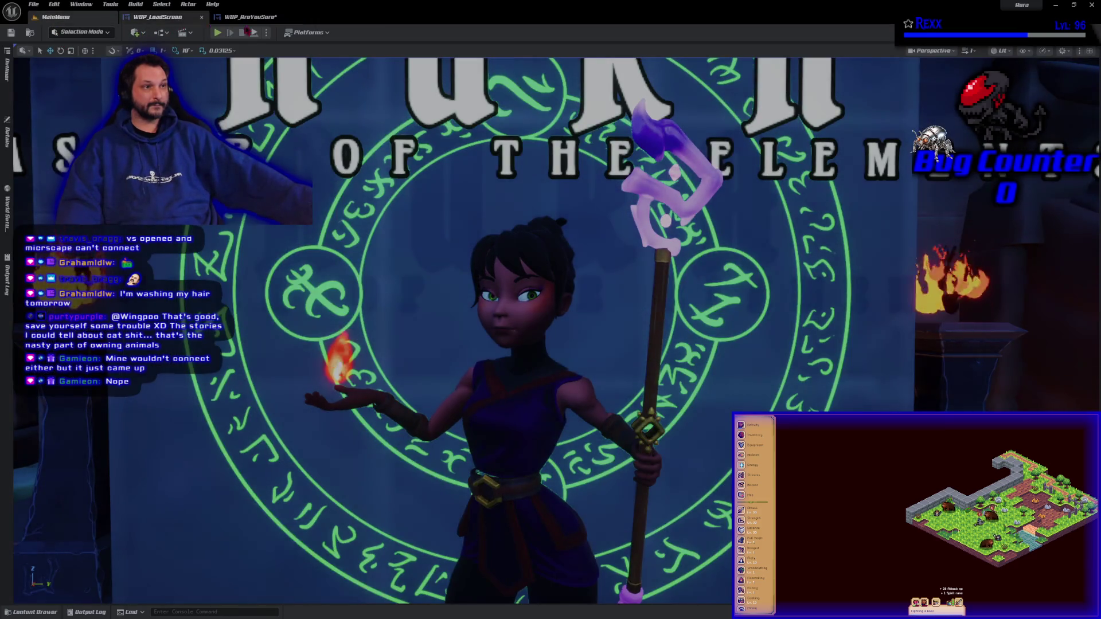
{"action": "left_click", "coordinate": [251, 16]}
{"action": "left_click", "coordinate": [69, 33]}
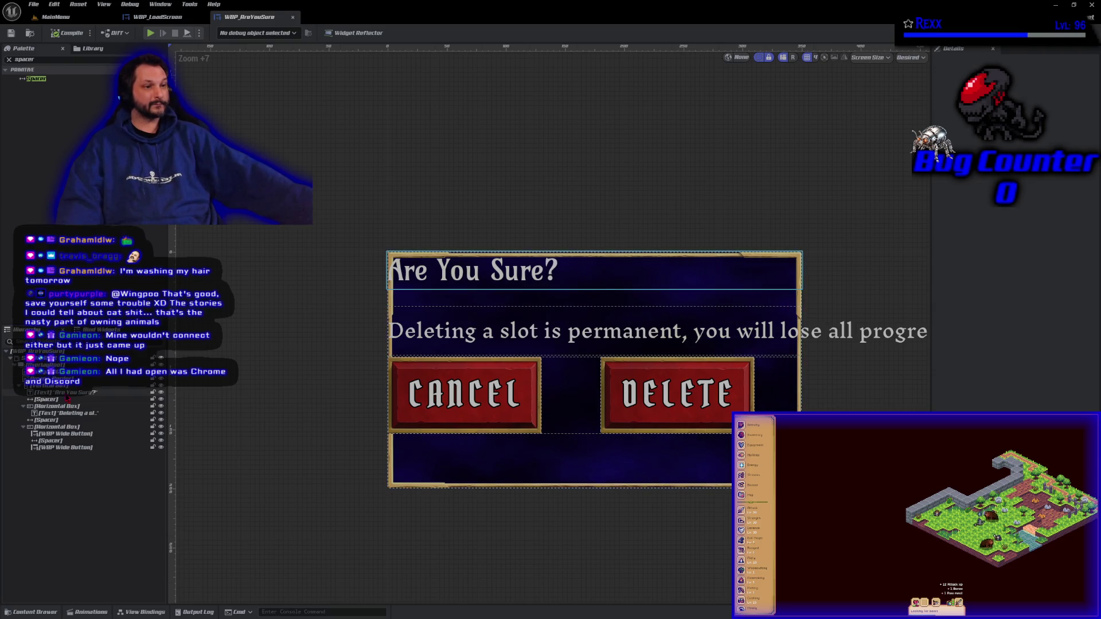
- Centre the 'Are You Sure?' title, then select the warning's Horizontal Box and its Text
{"action": "left_click", "coordinate": [69, 393]}
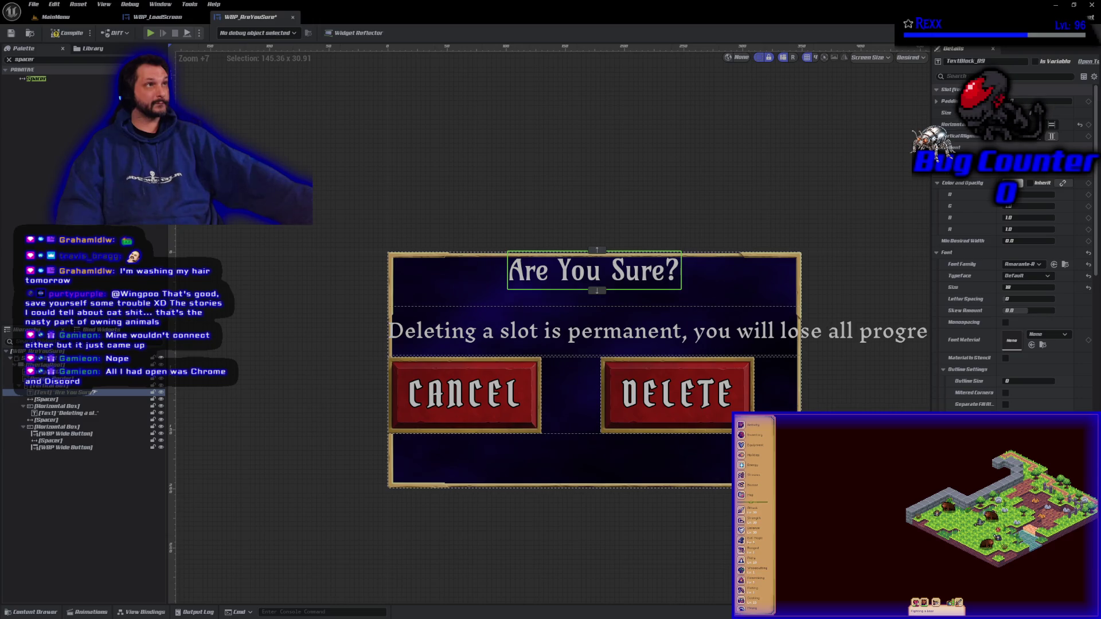
{"action": "left_click", "coordinate": [60, 407]}
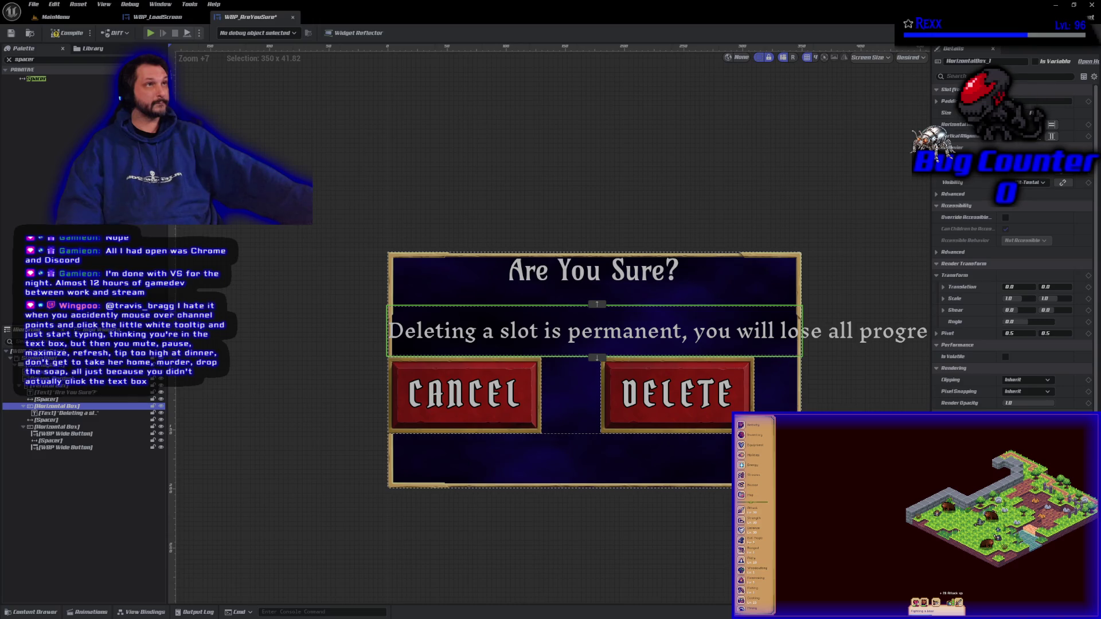
{"action": "scroll", "coordinate": [659, 337], "scroll_direction": "up", "scroll_amount": 2}
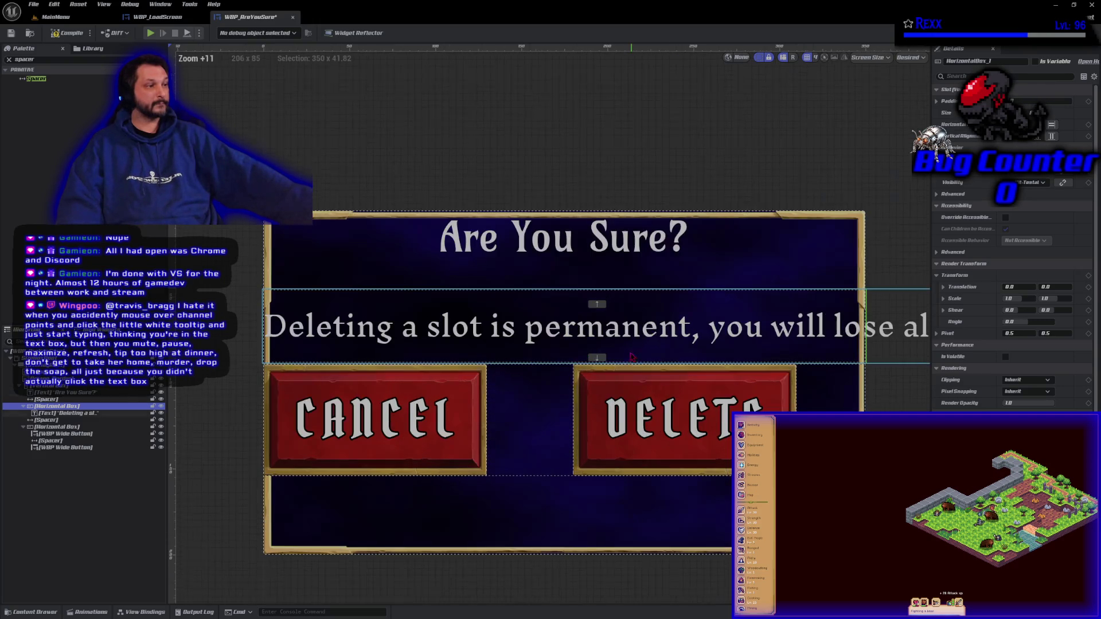
{"action": "scroll", "coordinate": [614, 343], "scroll_direction": "down", "scroll_amount": 4}
{"action": "scroll", "coordinate": [614, 343], "scroll_direction": "down", "scroll_amount": 1}
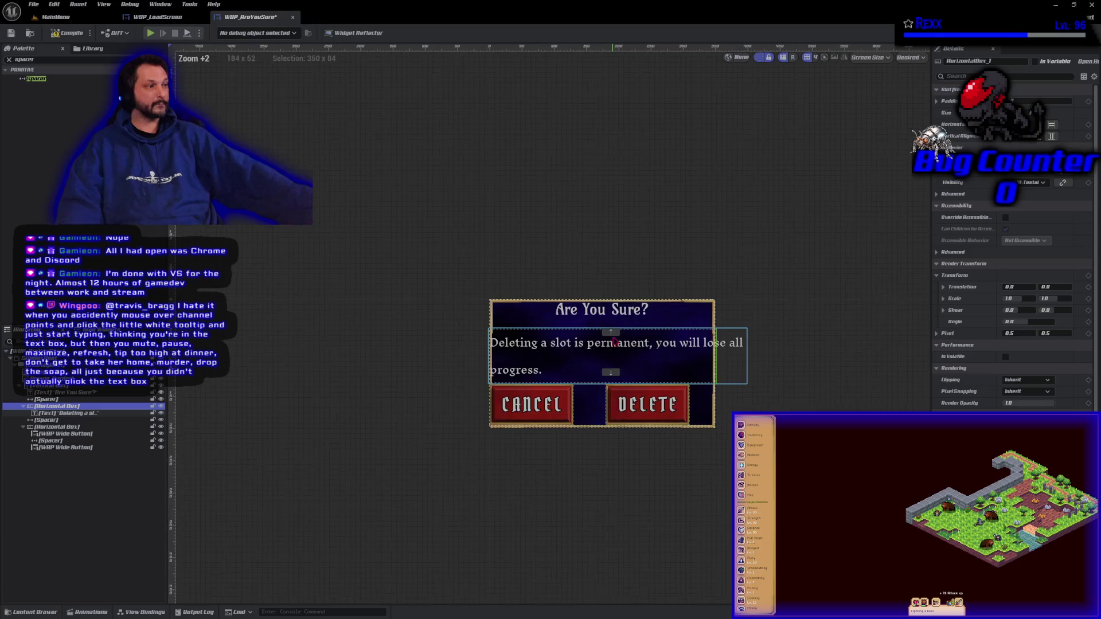
{"action": "scroll", "coordinate": [614, 343], "scroll_direction": "up", "scroll_amount": 4}
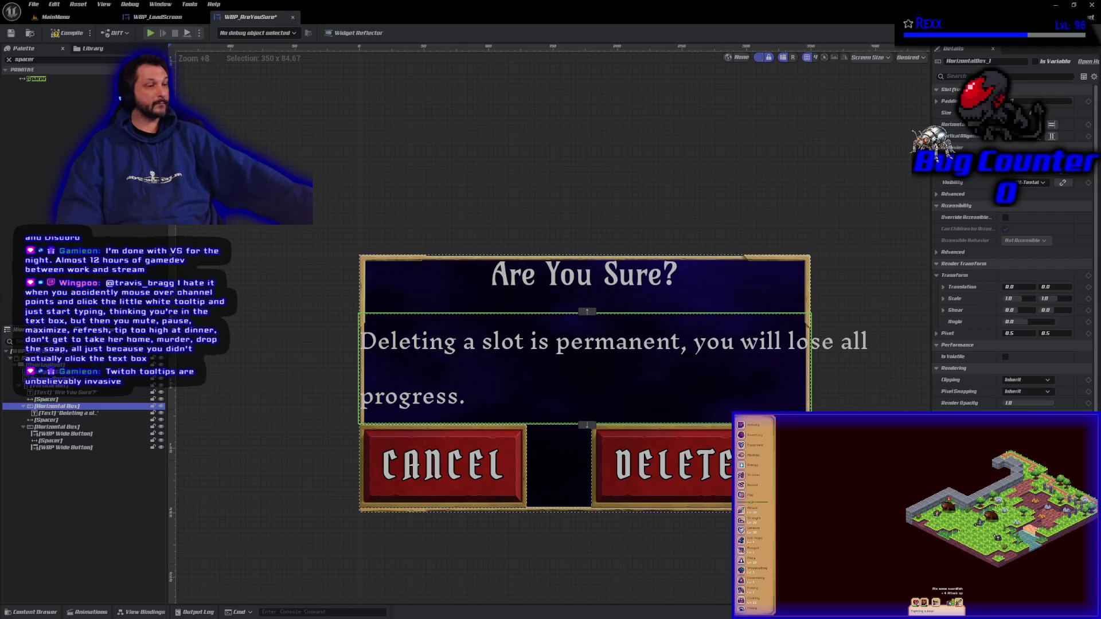
{"action": "left_click", "coordinate": [93, 413]}
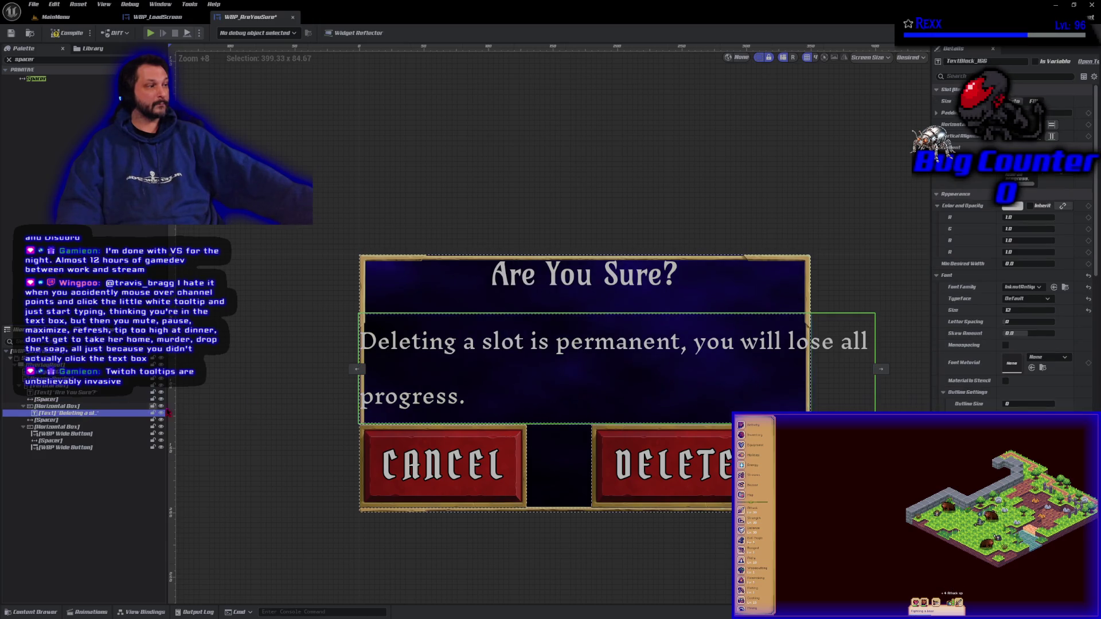
{"action": "scroll", "coordinate": [974, 396], "scroll_direction": "down", "scroll_amount": 10}
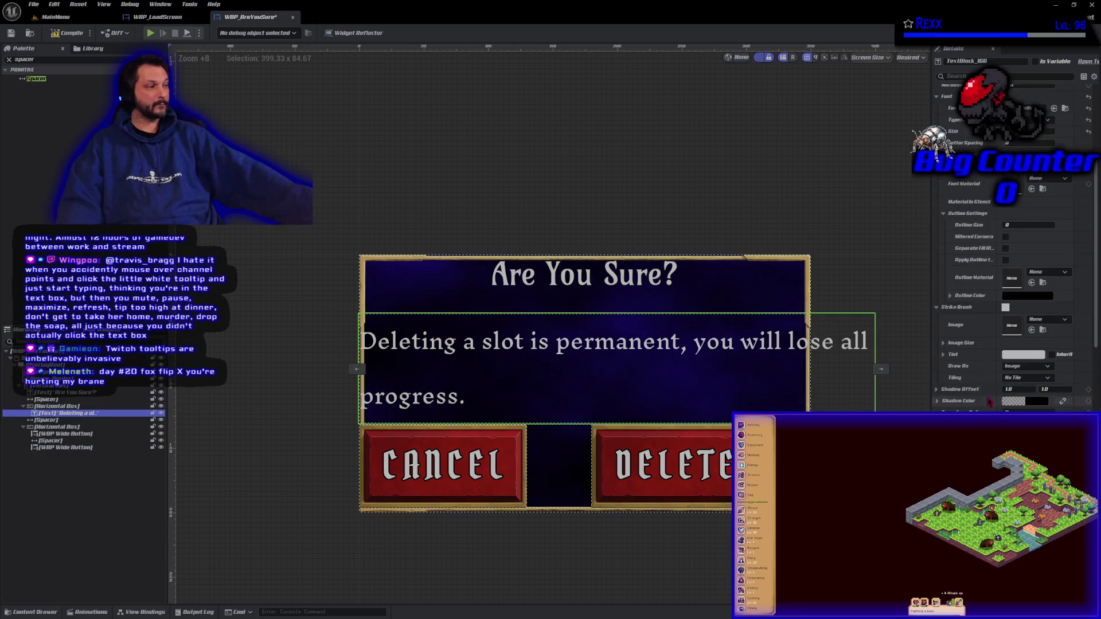
{"action": "scroll", "coordinate": [982, 399], "scroll_direction": "down", "scroll_amount": 5}
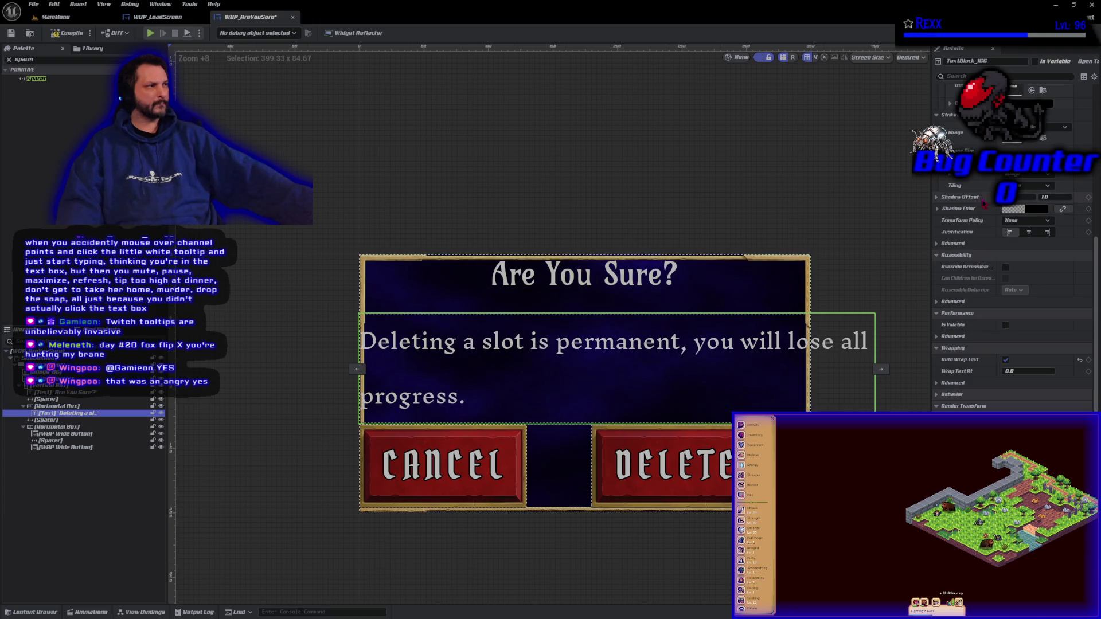
{"action": "scroll", "coordinate": [984, 197], "scroll_direction": "up", "scroll_amount": 6}
{"action": "scroll", "coordinate": [984, 198], "scroll_direction": "up", "scroll_amount": 4}
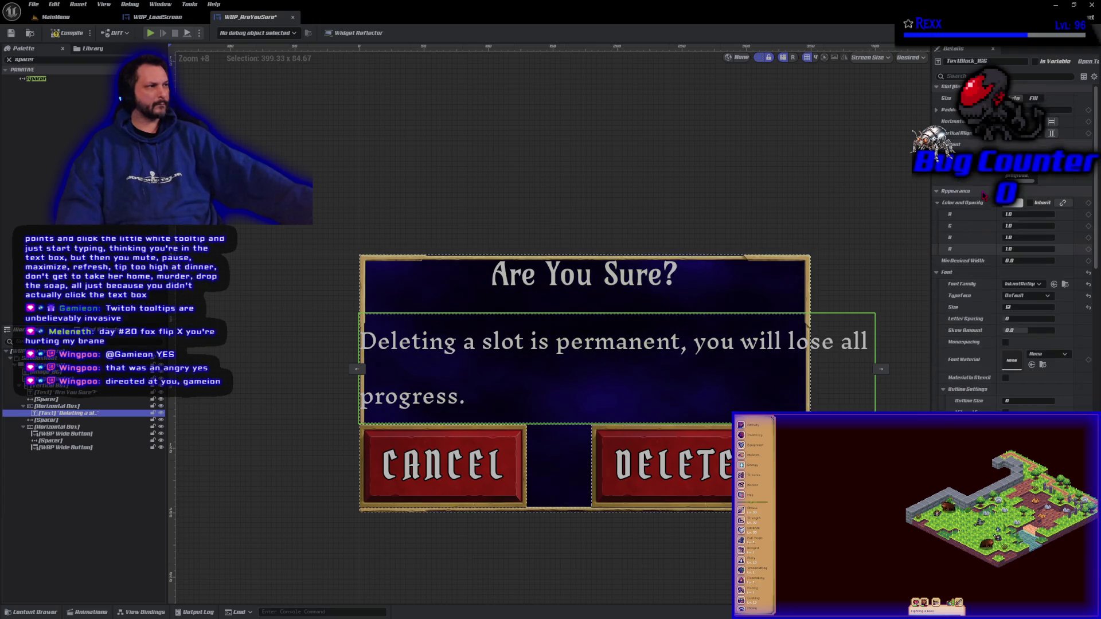
- Set the warning text's slot Size to Fill and its font size to 10, after trying 8
{"action": "left_click", "coordinate": [1034, 101]}
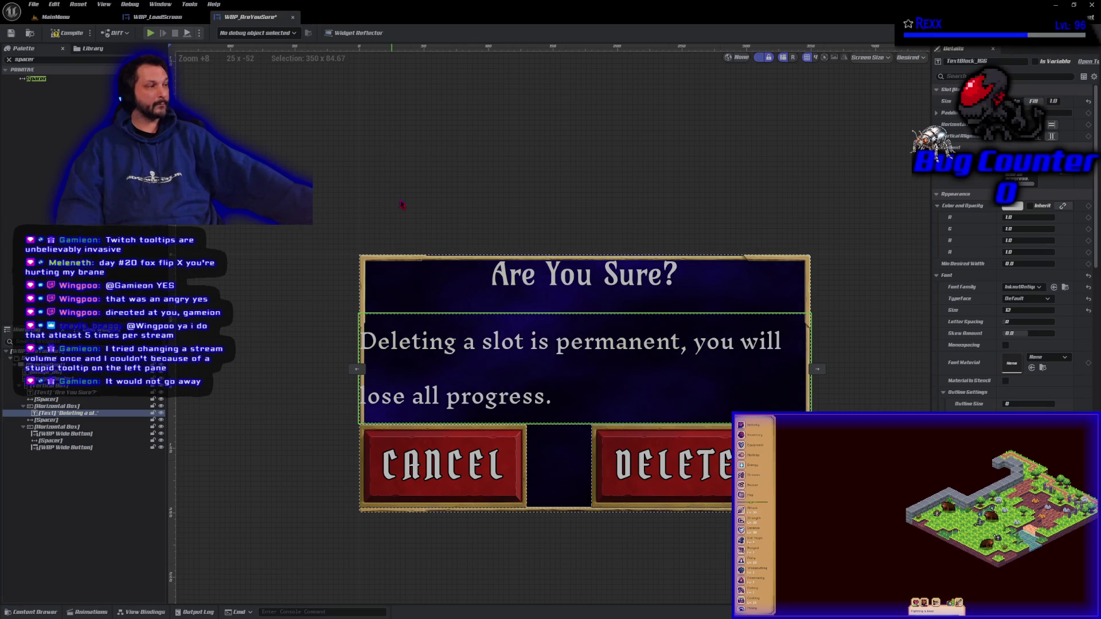
{"action": "left_click", "coordinate": [1027, 310]}
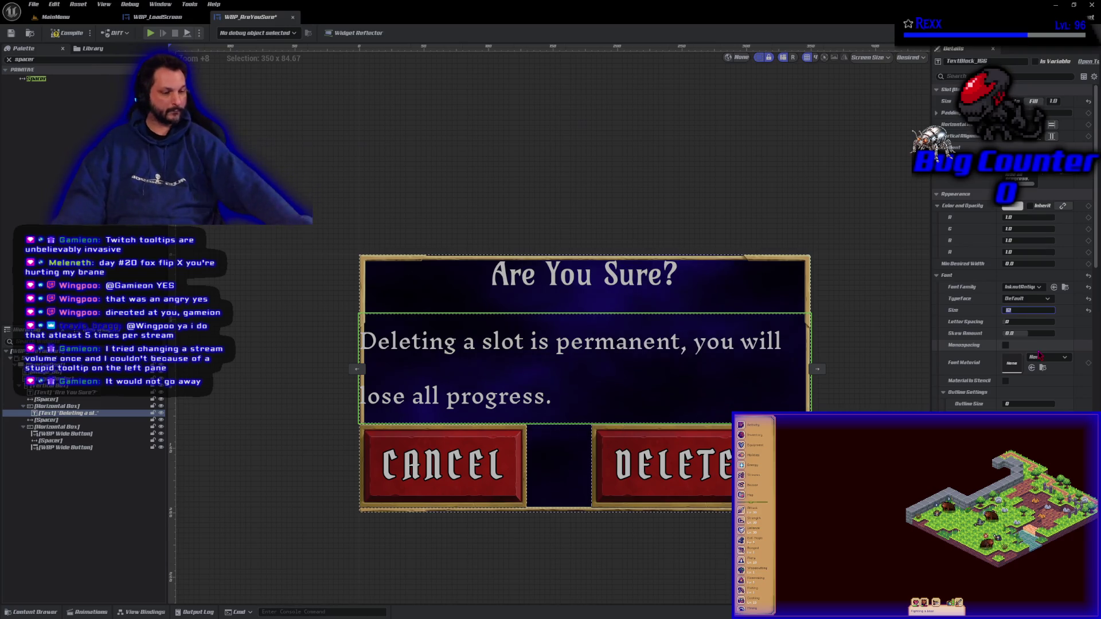
{"action": "type", "text": "8"}
{"action": "key", "text": "Return"}
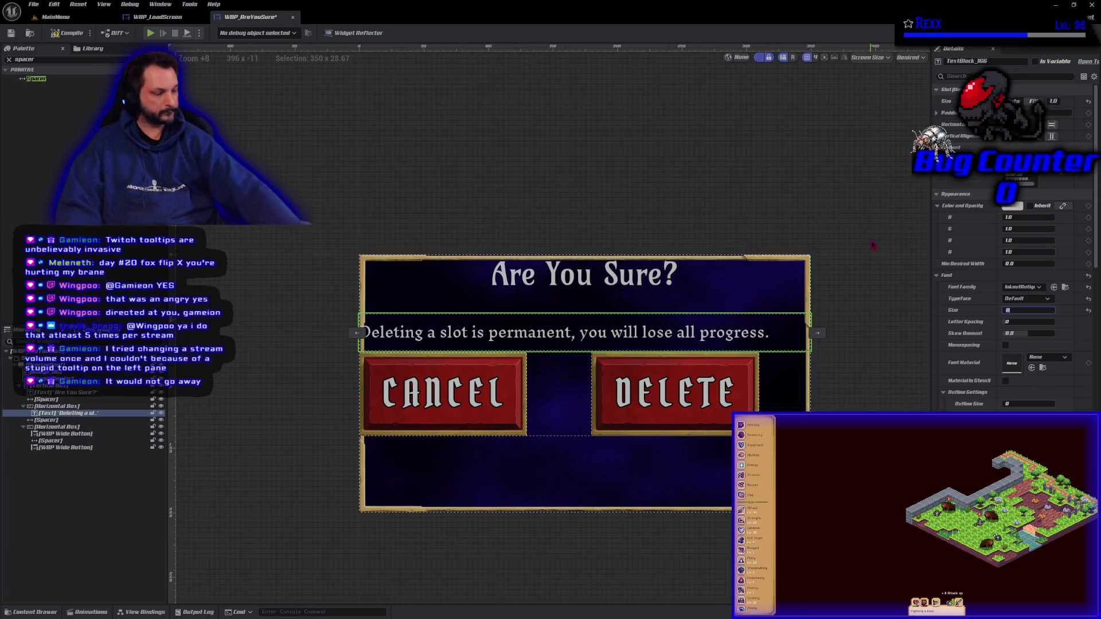
{"action": "left_click", "coordinate": [1016, 311]}
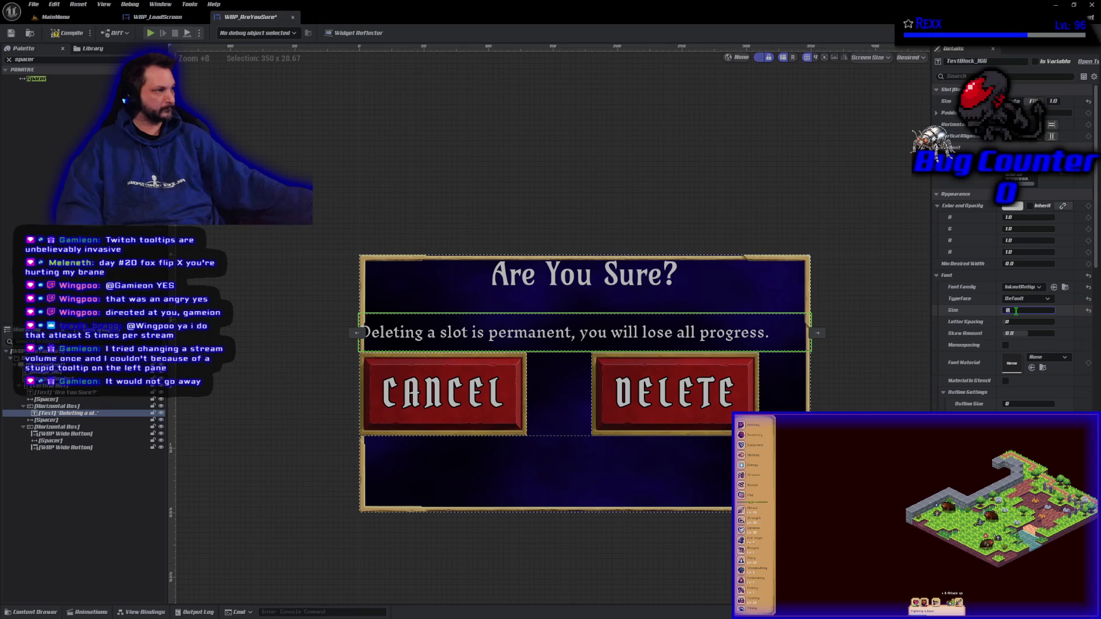
{"action": "type", "text": "10"}
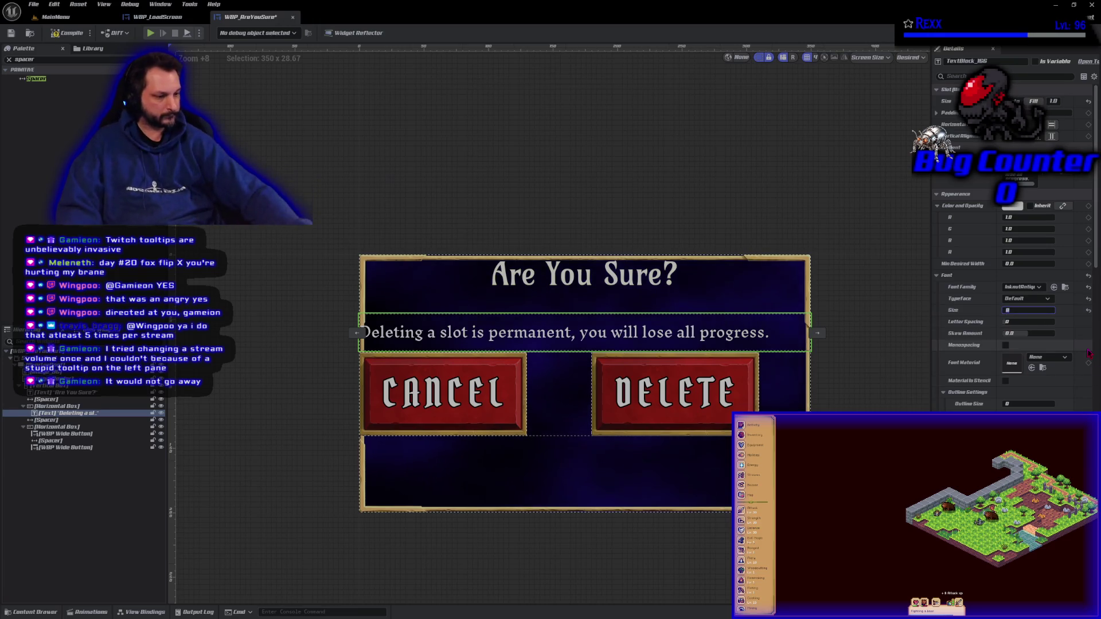
{"action": "key", "text": "Return"}
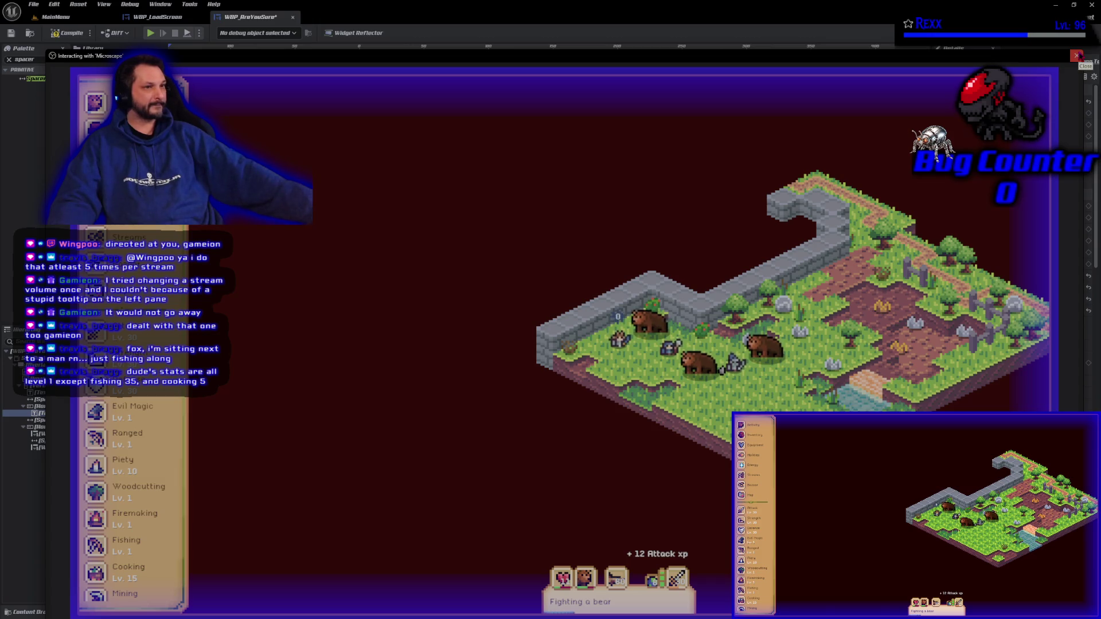
- Close the running Microscape game preview window
{"action": "left_click", "coordinate": [1078, 56]}
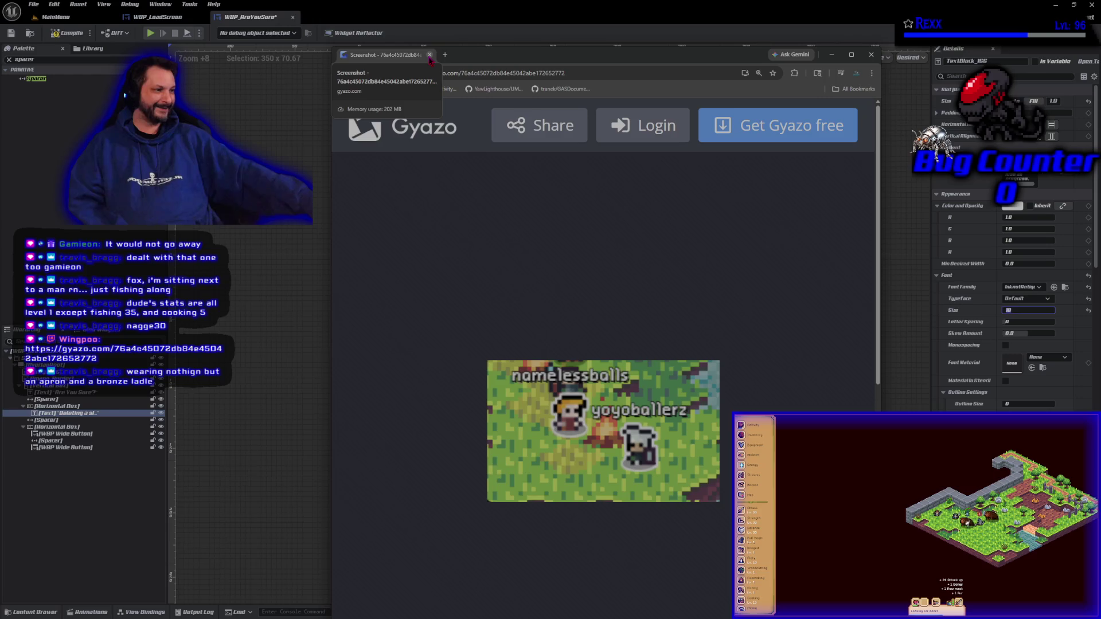
- Close the browser window showing the Gyazo screenshot
{"action": "left_click", "coordinate": [429, 54]}
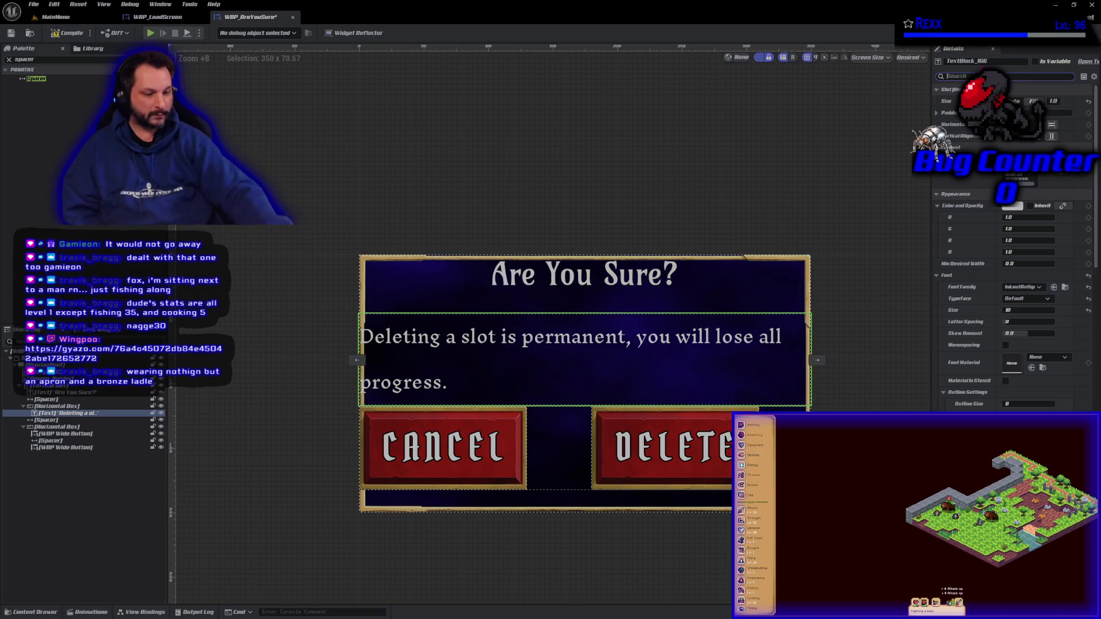
- Try warning-text line heights of 0.8 and 0.5, settle on 0.65, and compile
{"action": "type", "text": "line"}
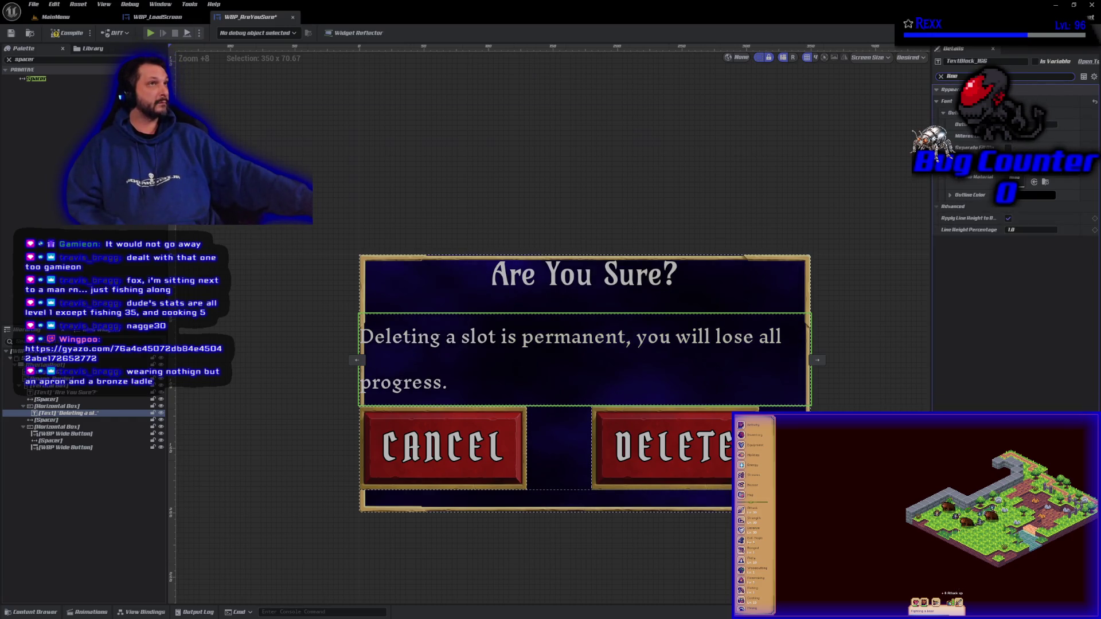
{"action": "left_click", "coordinate": [1031, 229]}
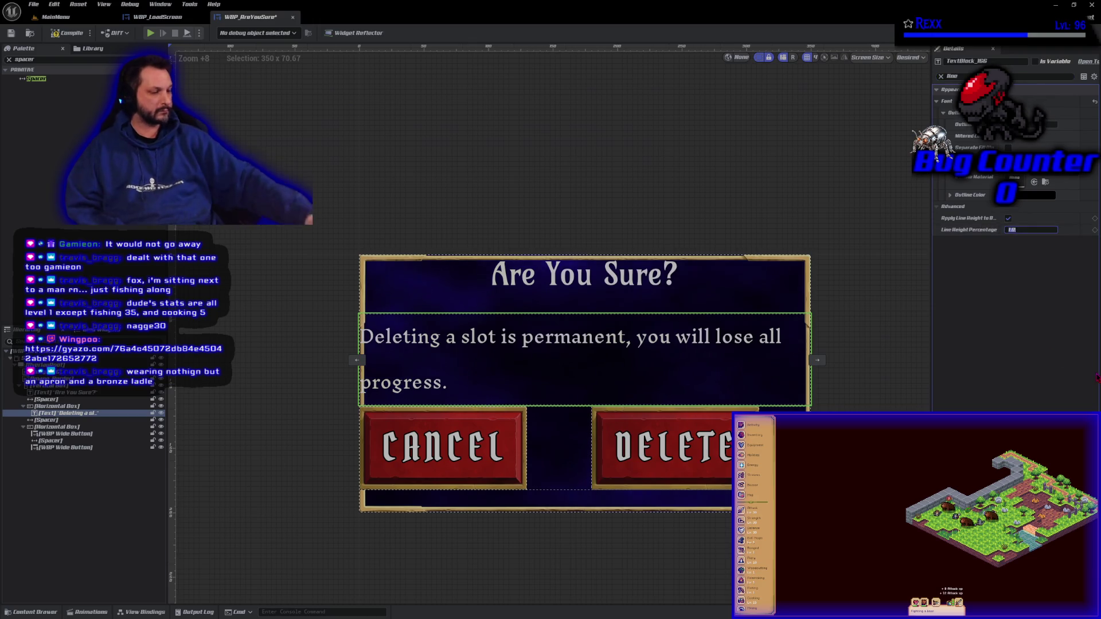
{"action": "type", "text": "0.8"}
{"action": "key", "text": "Return"}
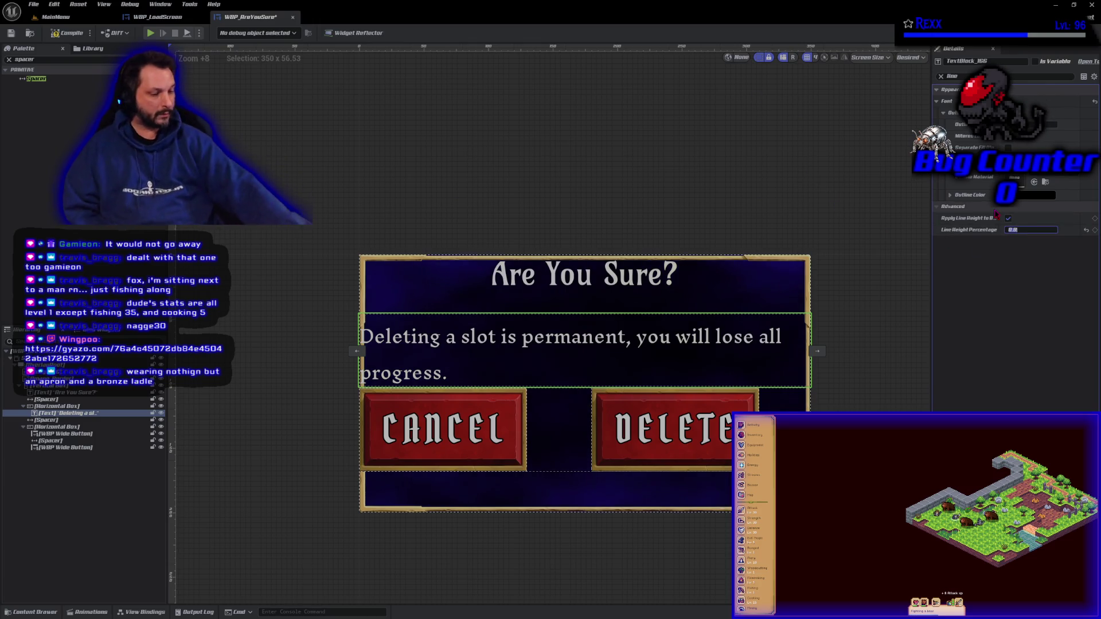
{"action": "type", "text": "0.5"}
{"action": "key", "text": "Return"}
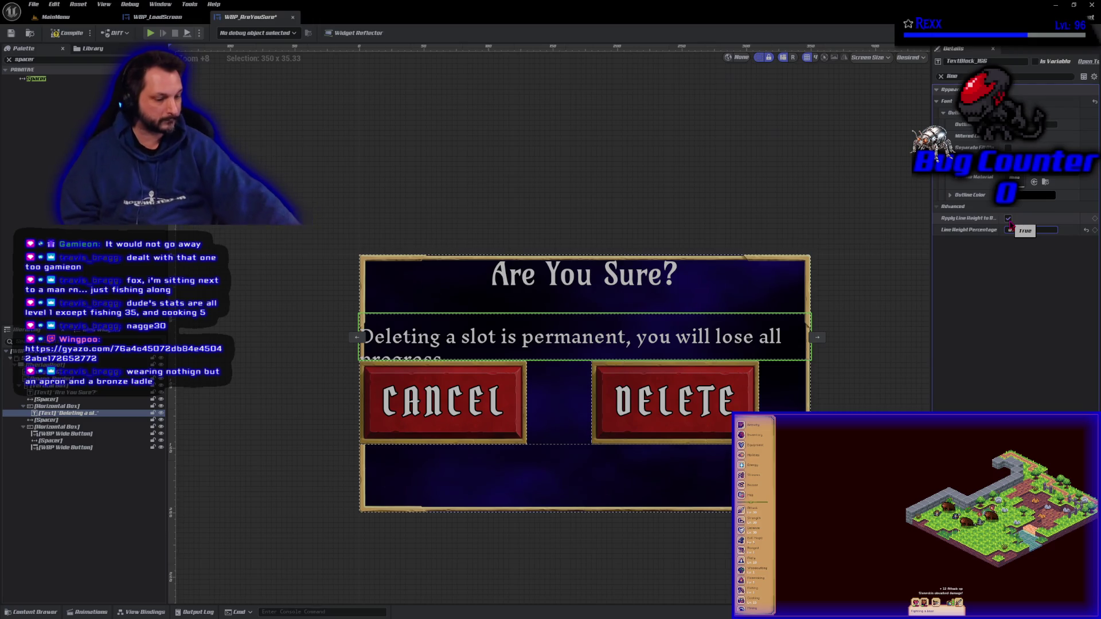
{"action": "left_click", "coordinate": [1009, 219]}
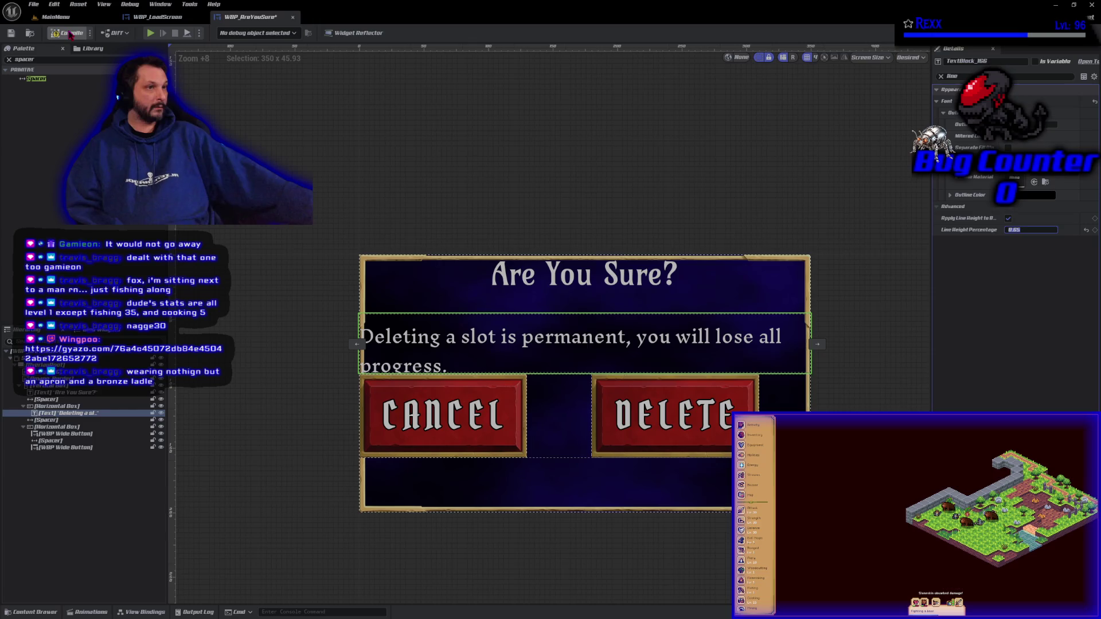
{"action": "left_click", "coordinate": [70, 34]}
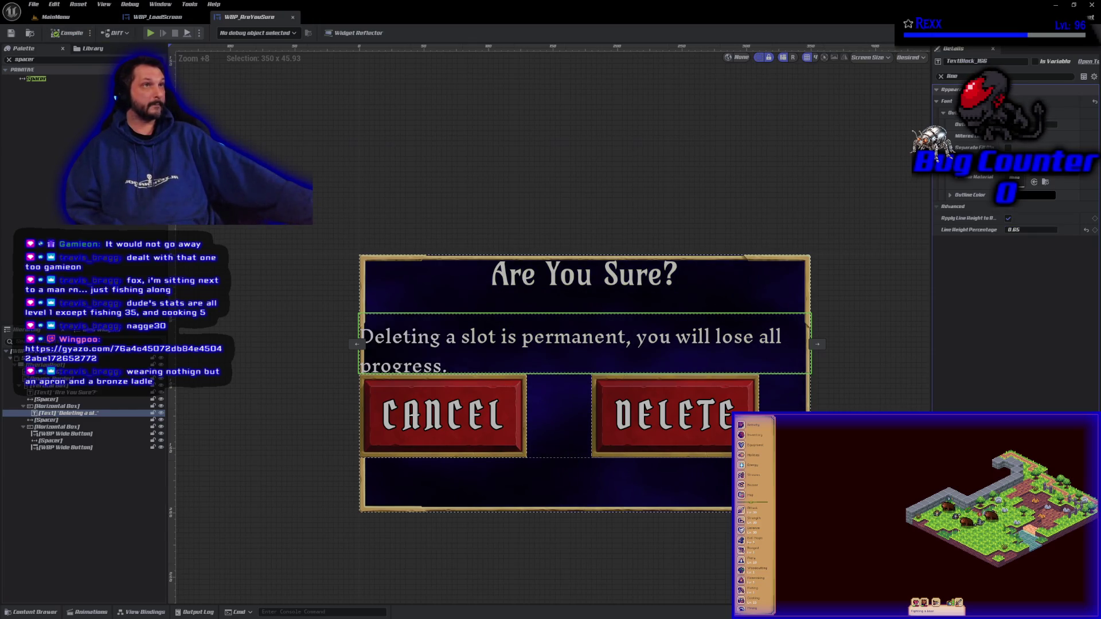
- Raise the Size Y of the spacer above the button row to about 34
{"action": "left_click", "coordinate": [76, 421]}
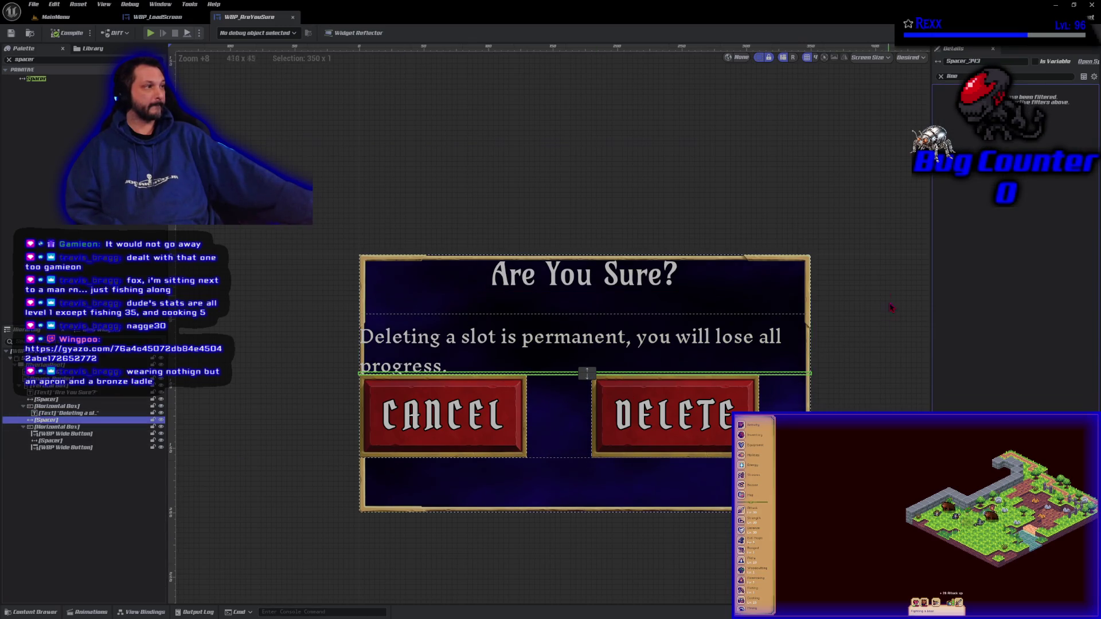
{"action": "left_click", "coordinate": [942, 77]}
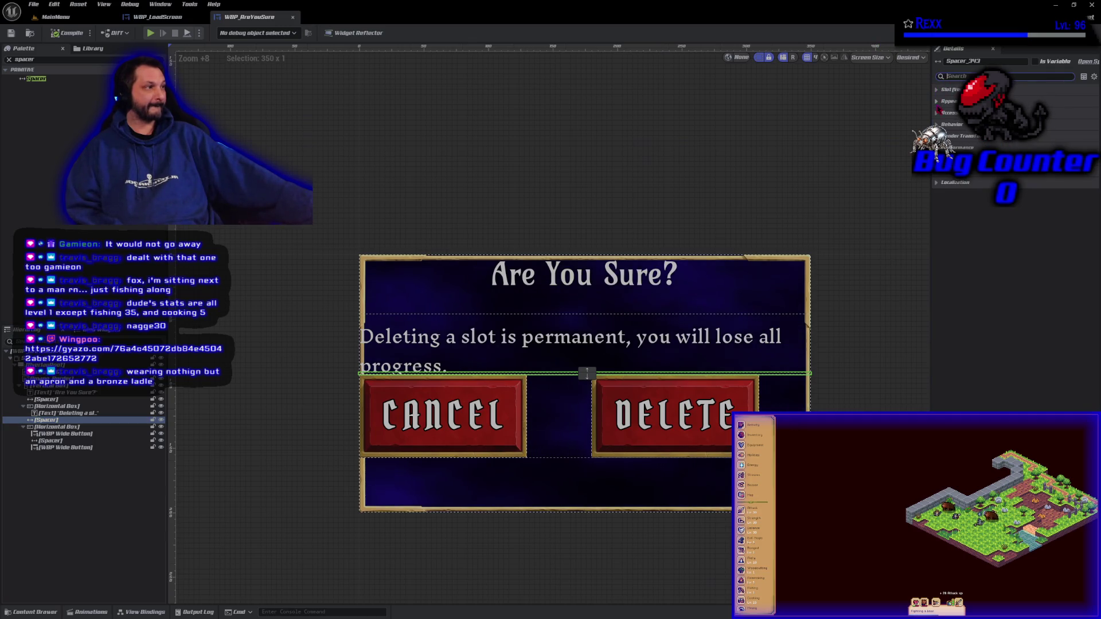
{"action": "left_click", "coordinate": [97, 420]}
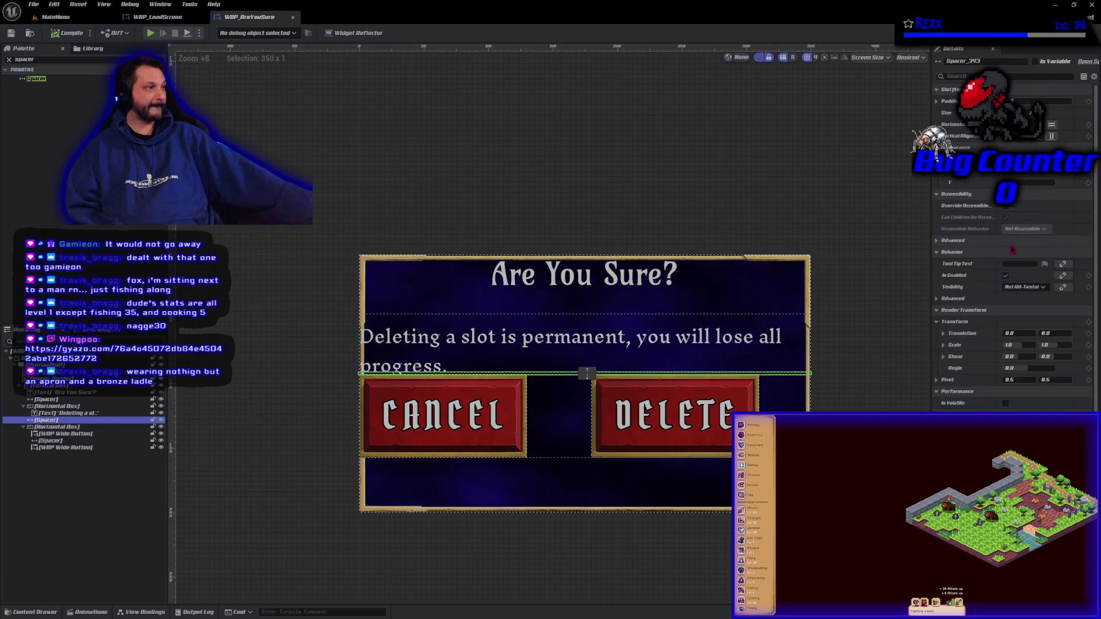
{"action": "left_click_drag", "start_coordinate": [1026, 183], "coordinate": [1057, 183]}
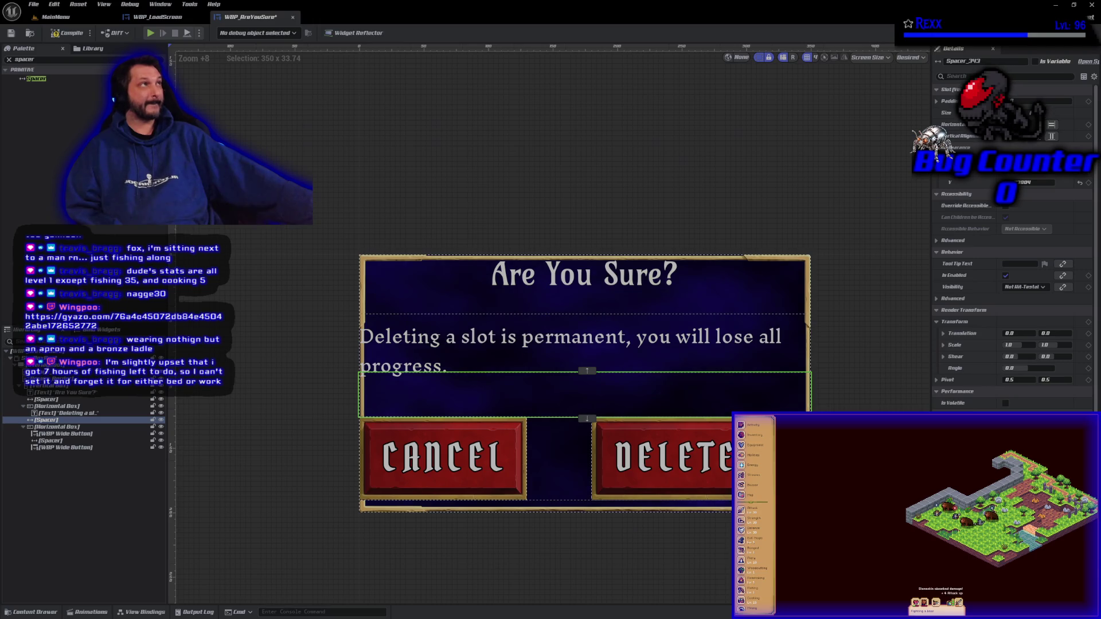
{"action": "left_click", "coordinate": [60, 428]}
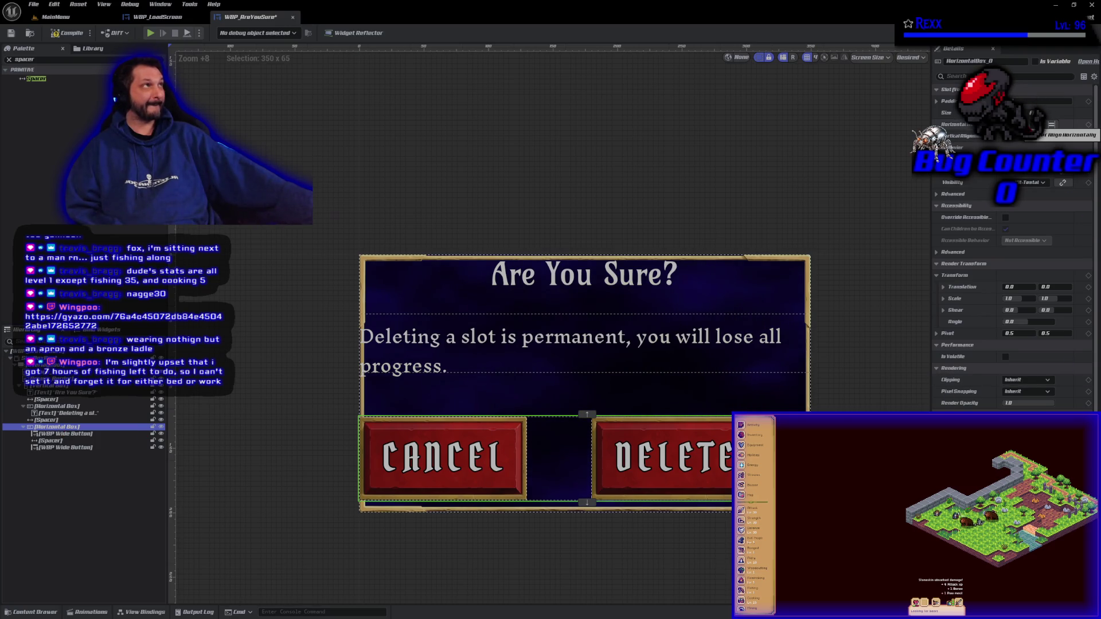
- Center the Cancel/Delete row horizontally in the dialog and save the widget
{"action": "left_click", "coordinate": [1032, 124]}
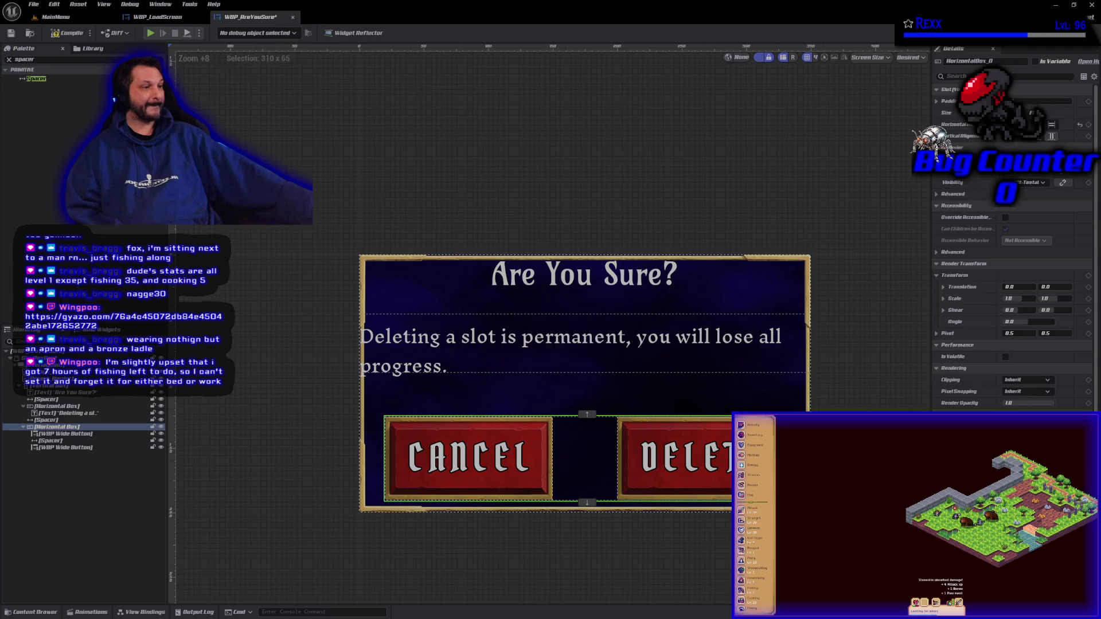
{"action": "left_click", "coordinate": [11, 33]}
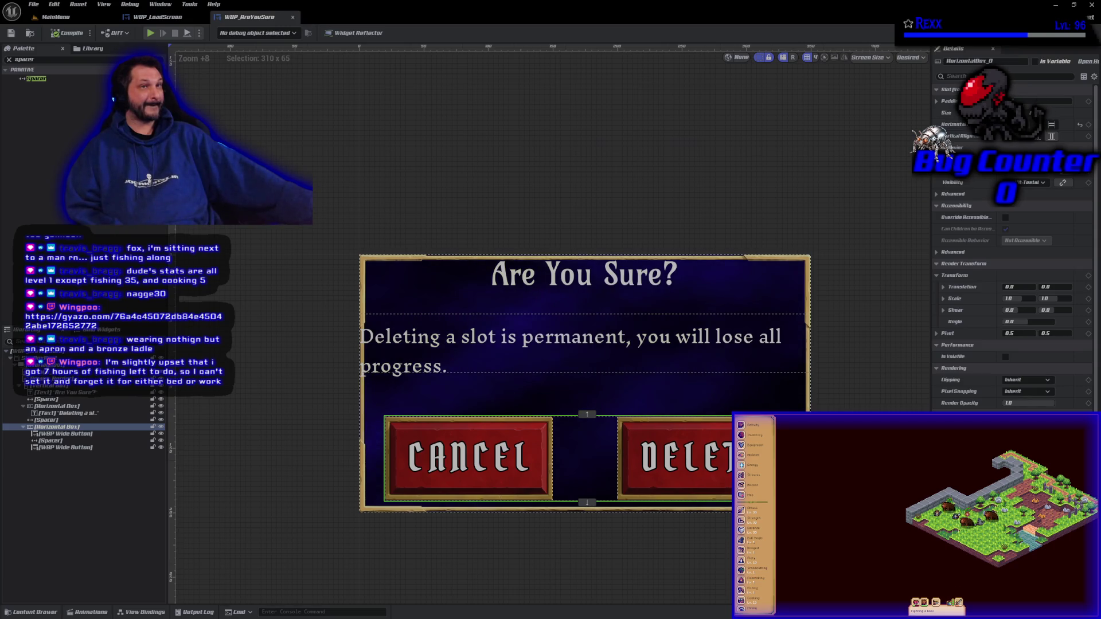
{"action": "left_click", "coordinate": [49, 385]}
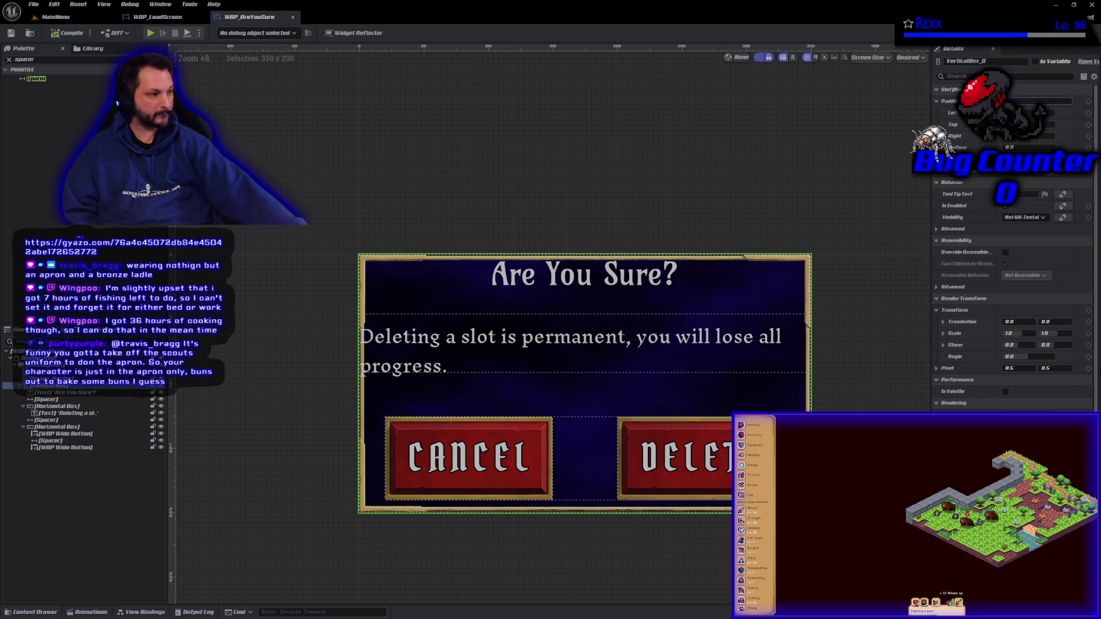
- Pad the dialog content by 10, set the spacer above the buttons to 20, and compile
{"action": "key", "text": "Return"}
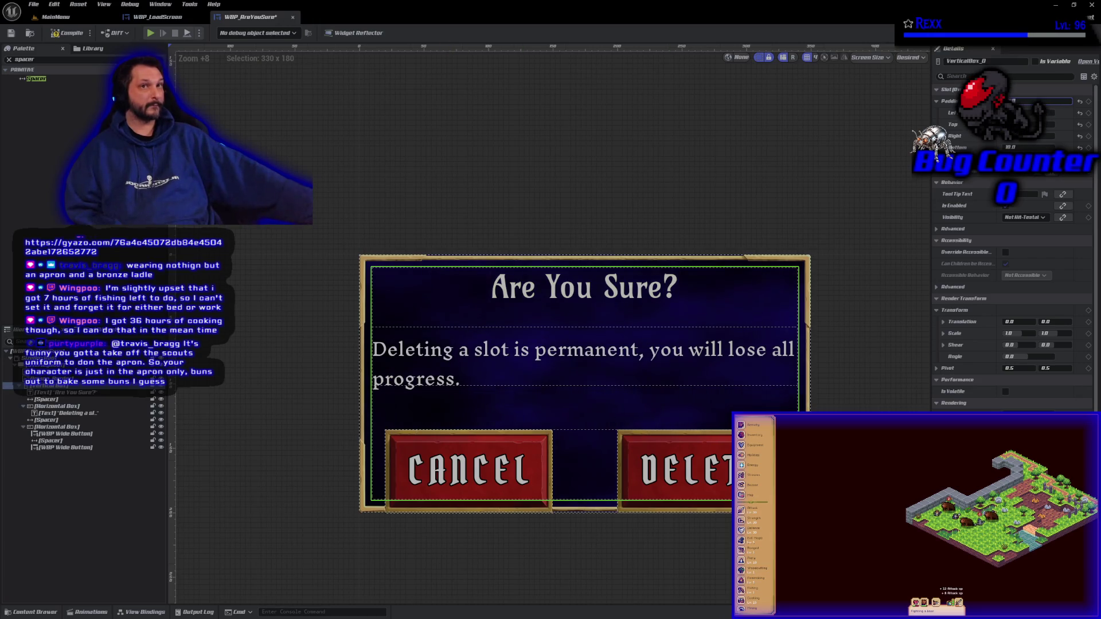
{"action": "left_click", "coordinate": [69, 441]}
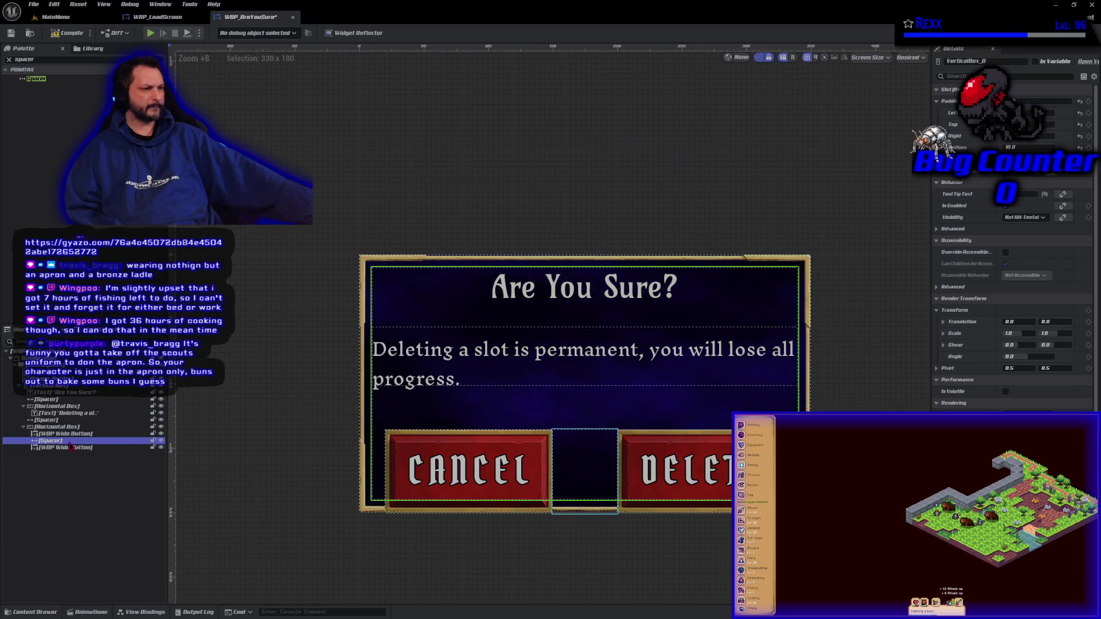
{"action": "left_click", "coordinate": [47, 419]}
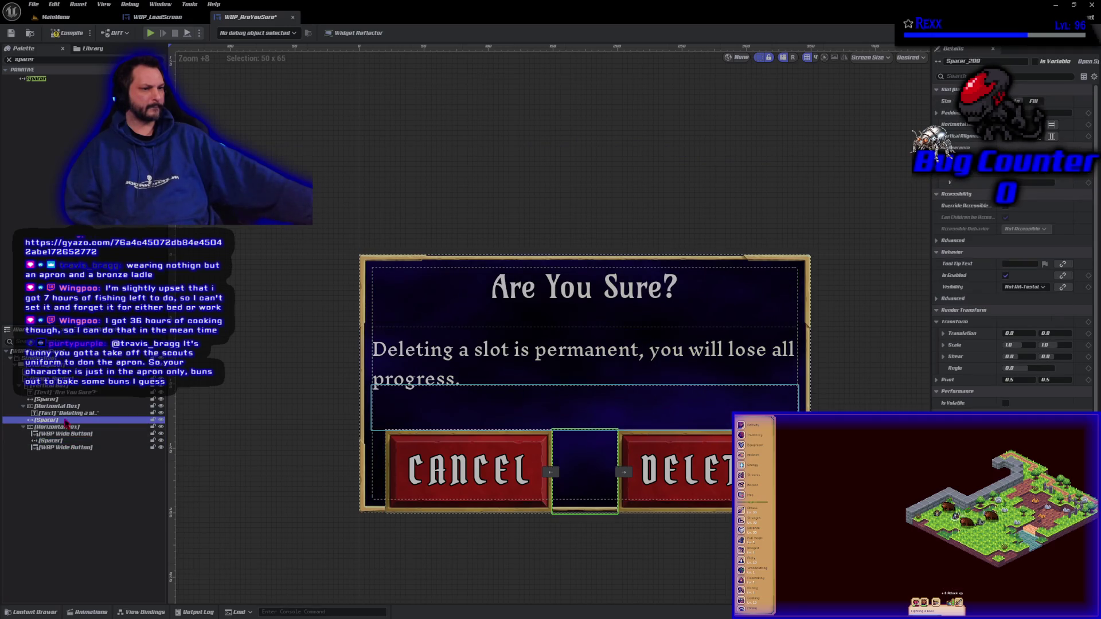
{"action": "type", "text": "20"}
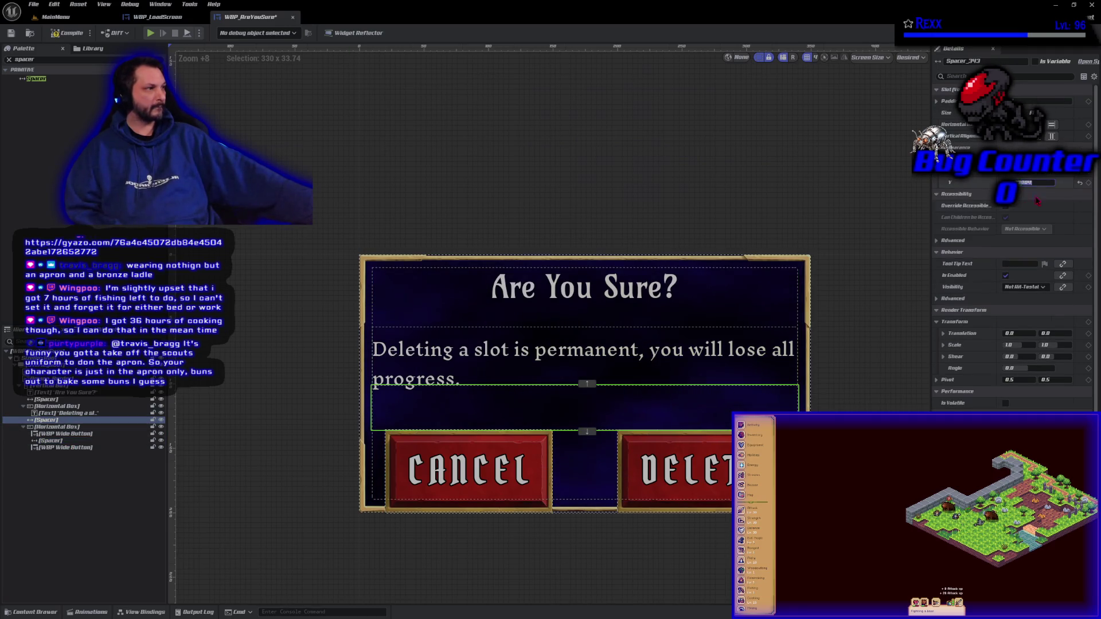
{"action": "key", "text": "Return"}
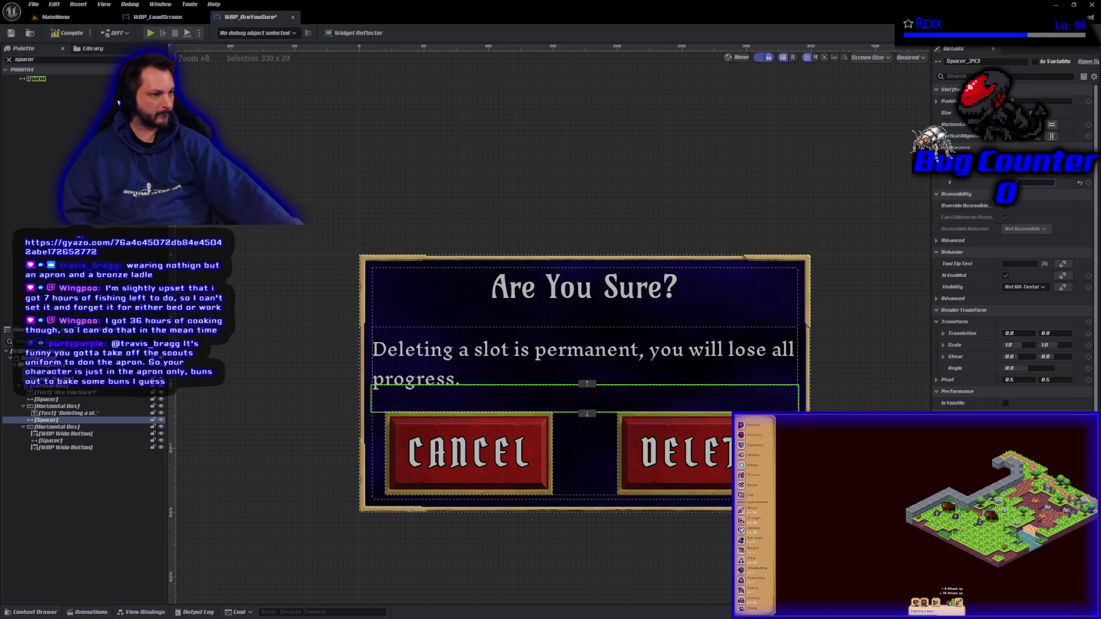
{"action": "left_click", "coordinate": [71, 34]}
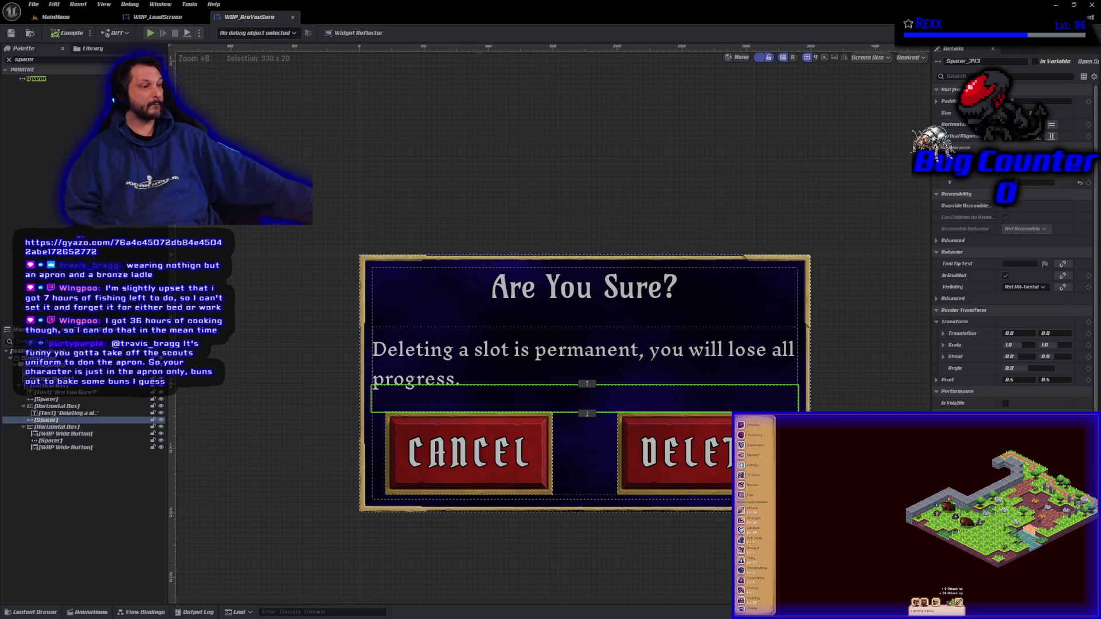
{"action": "left_click", "coordinate": [581, 324]}
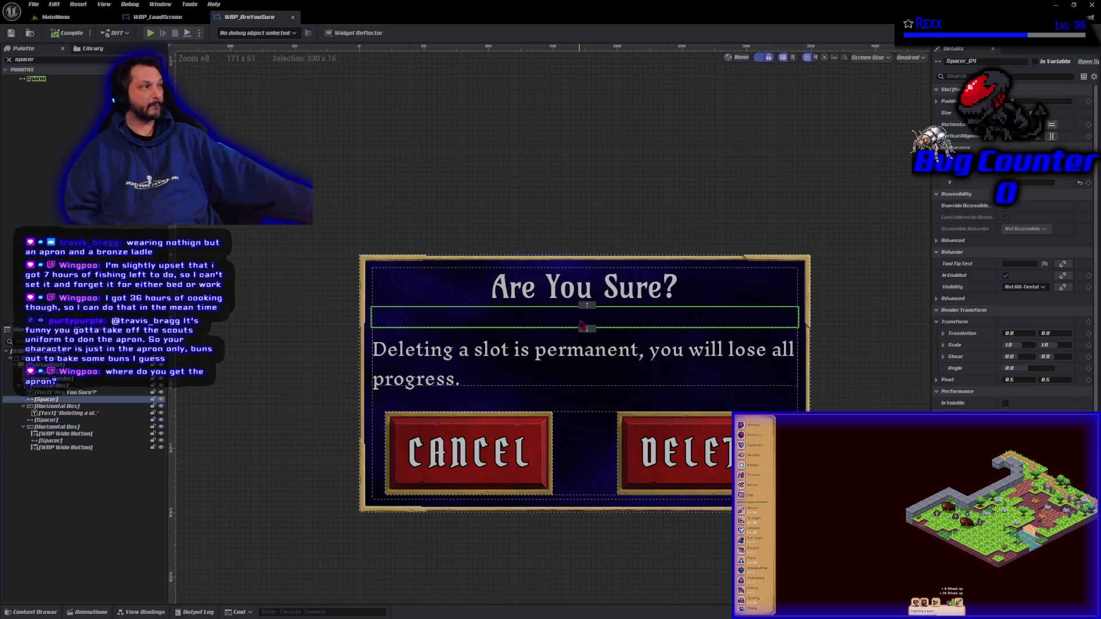